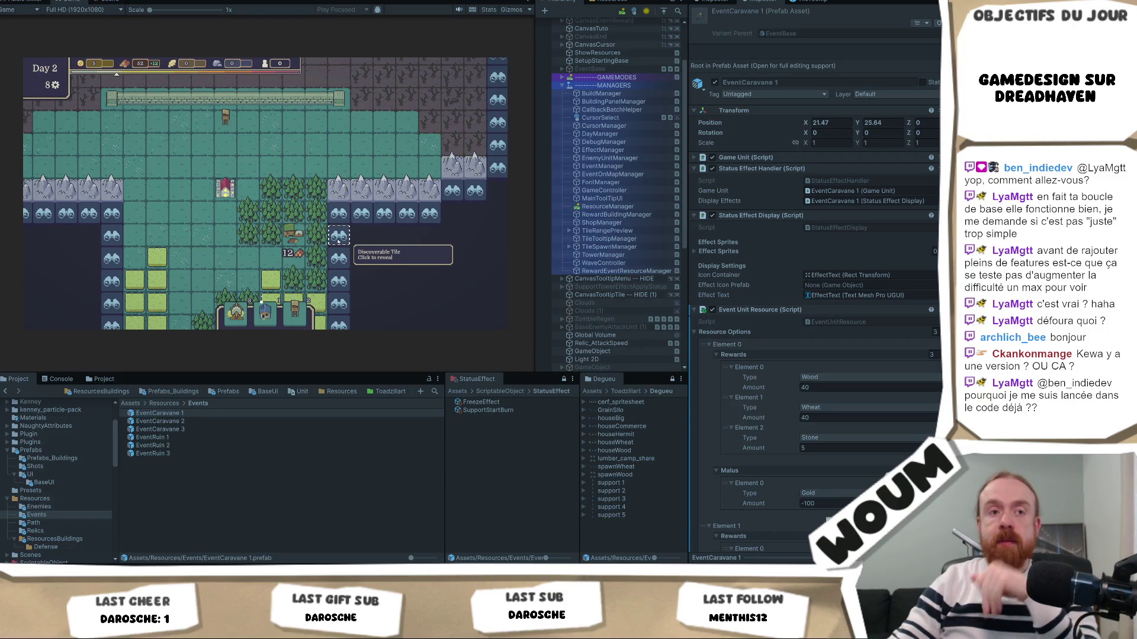
# Step: Reveal the two discoverable binocular tiles beside the forest
pyautogui.click(338, 241)
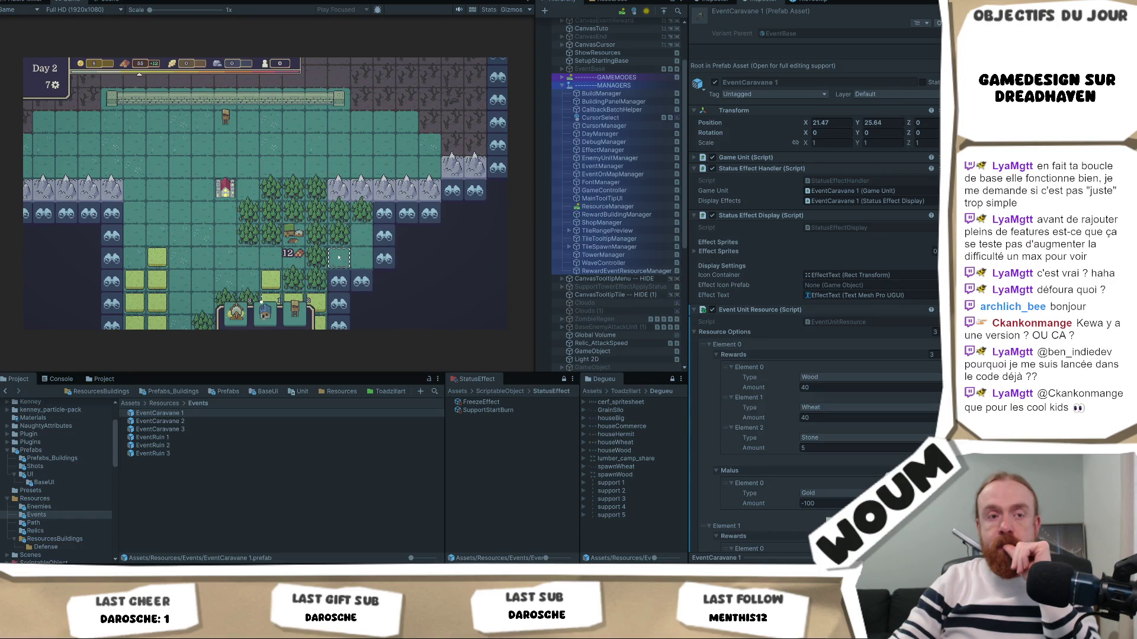
pyautogui.click(339, 258)
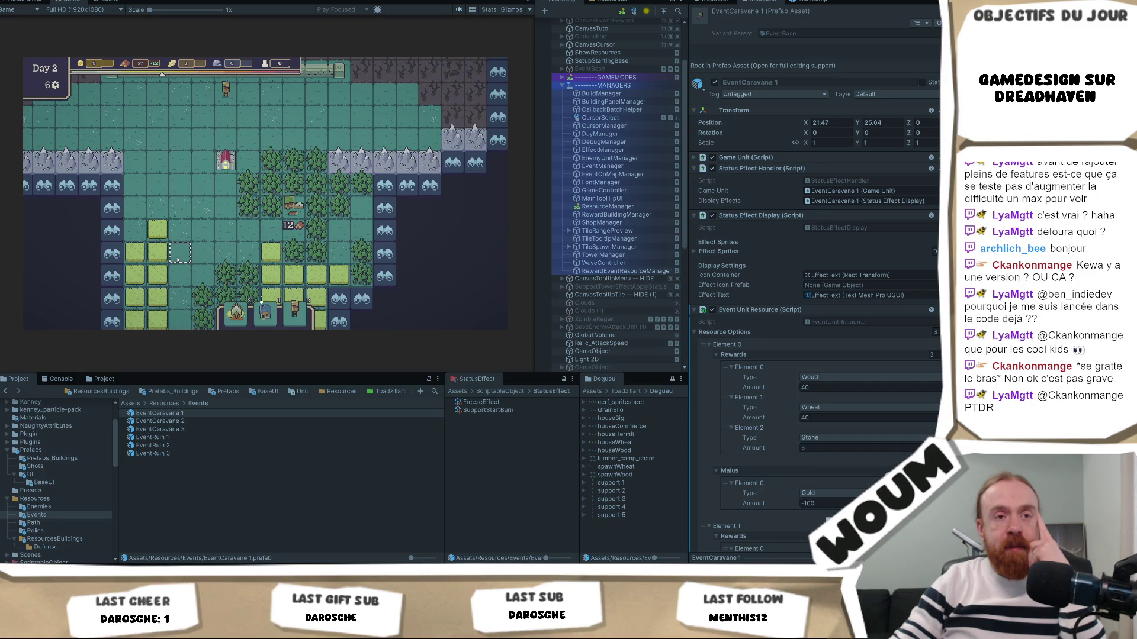
pyautogui.press('s')
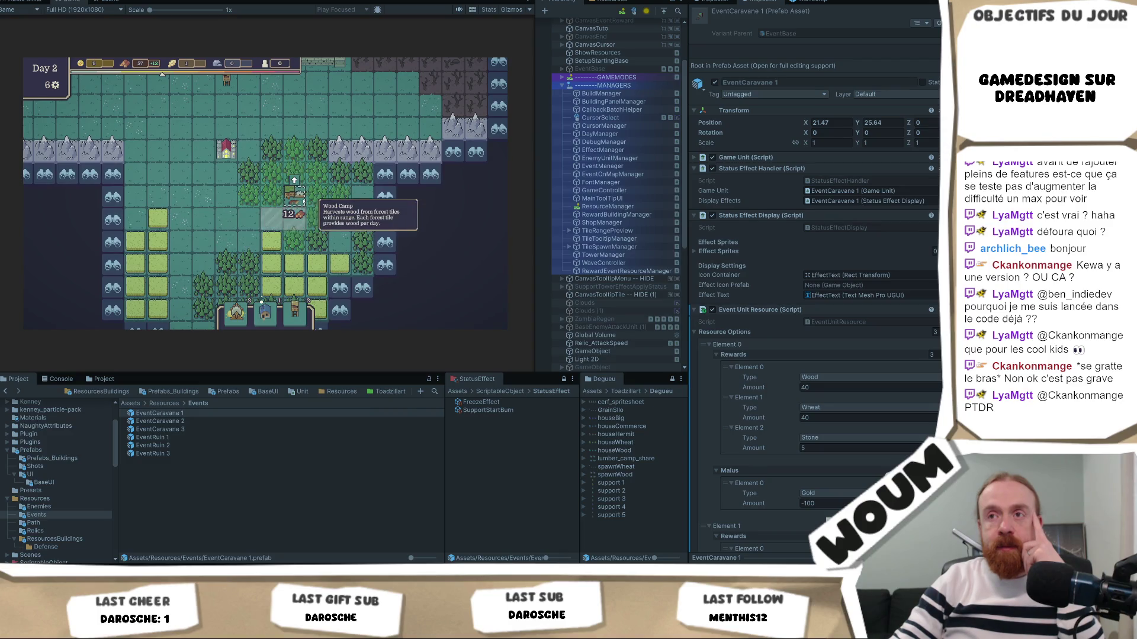
# Step: Reframe the map view and pick a building card to place
pyautogui.moveTo(305, 195)
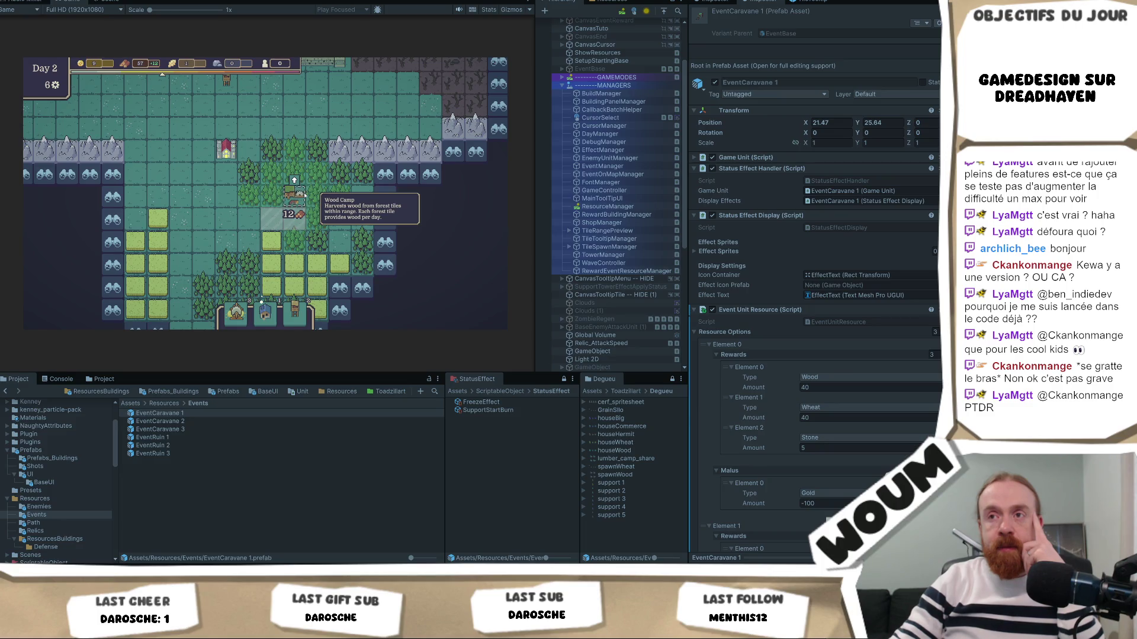
pyautogui.scroll(-2, 207, 234)
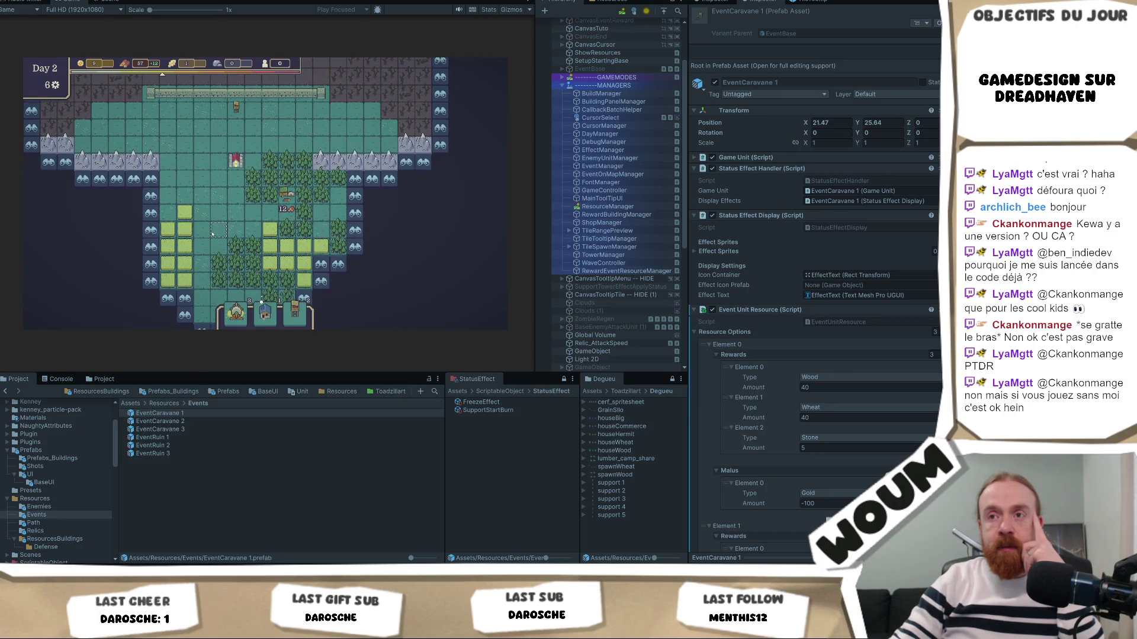
pyautogui.press('s')
pyautogui.scroll(1, 216, 190)
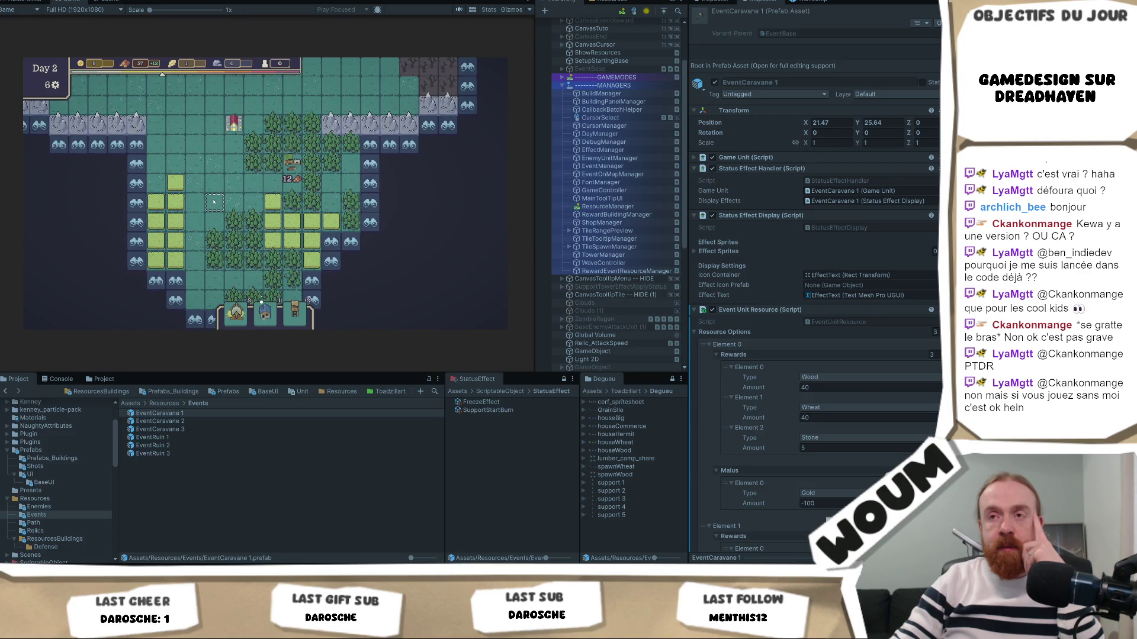
pyautogui.click(236, 313)
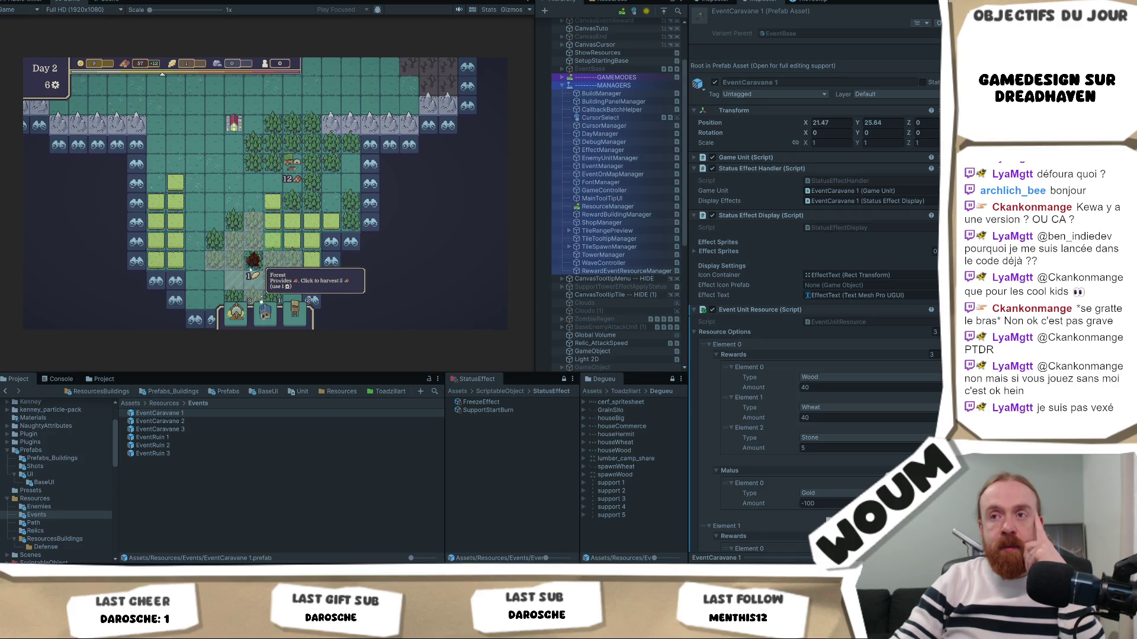
# Step: Cancel the pending placement, harvest the wheat tile and reveal two discoverable tiles on the left
pyautogui.rightClick(275, 244)
pyautogui.click(274, 242)
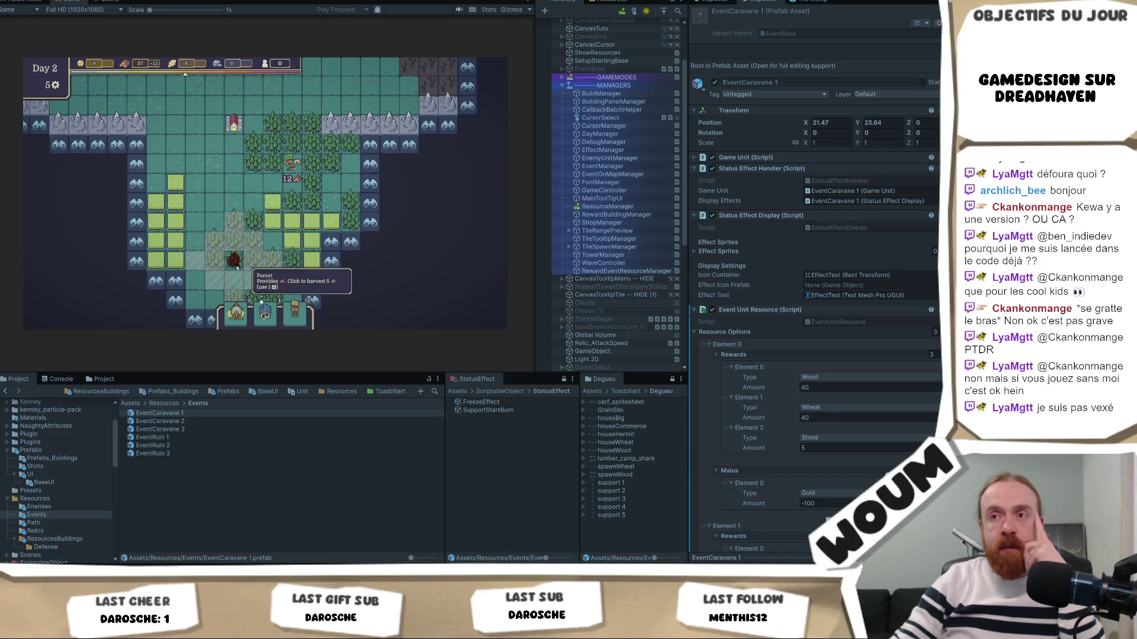
pyautogui.scroll(1, 299, 234)
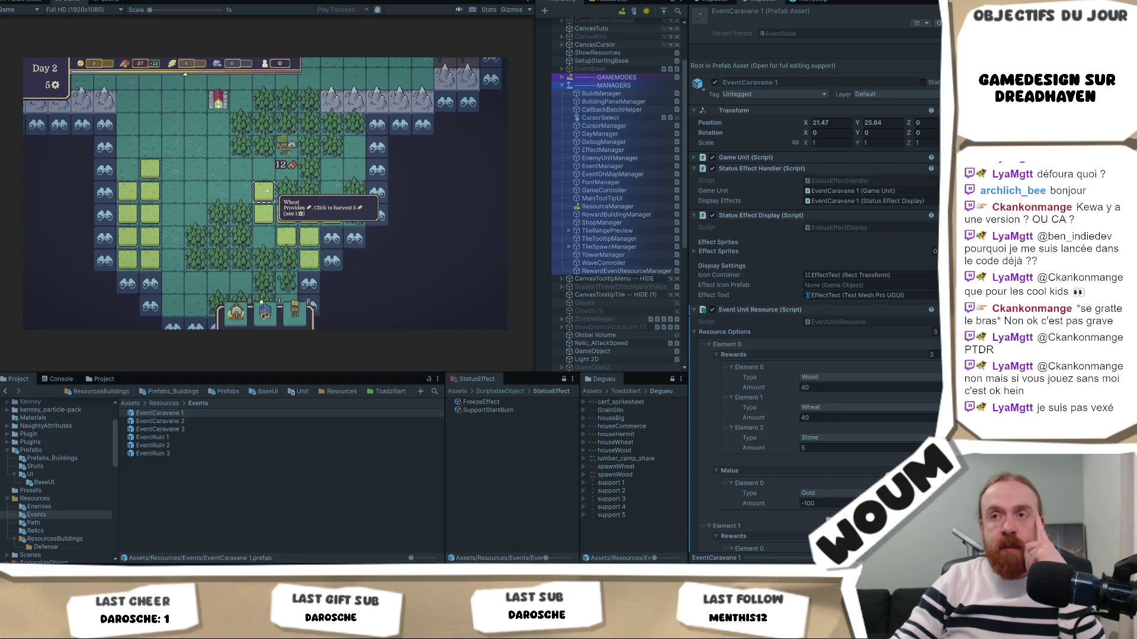
pyautogui.click(96, 221)
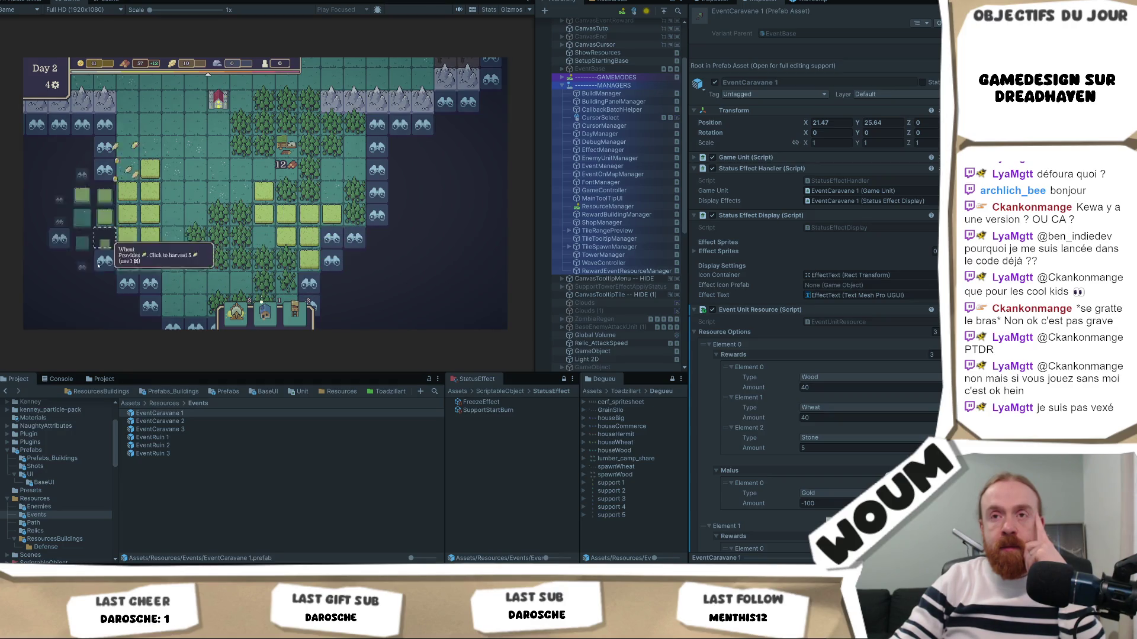
pyautogui.click(96, 170)
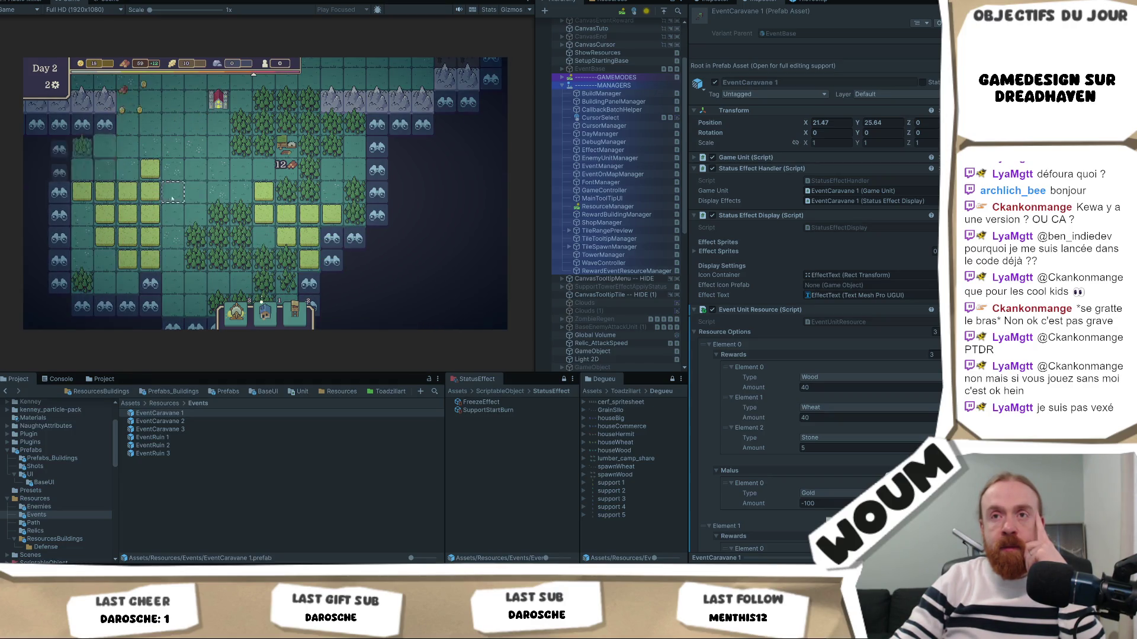
# Step: Place the Wind Mill over a wheat tile, harvest the left wheat tile and move the dark unit right
pyautogui.moveTo(235, 320)
pyautogui.mouseDown()
pyautogui.moveTo(113, 213)
pyautogui.moveTo(107, 178)
pyautogui.moveTo(133, 219)
pyautogui.moveTo(172, 191)
pyautogui.mouseUp()
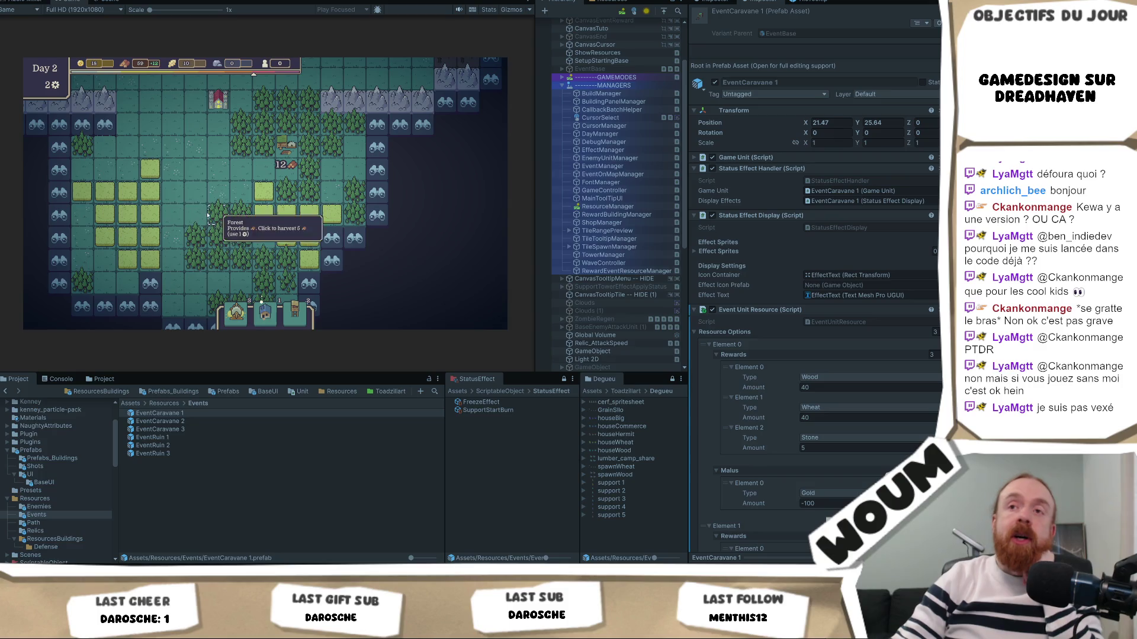
pyautogui.click(106, 215)
pyautogui.moveTo(109, 218)
pyautogui.mouseDown()
pyautogui.moveTo(124, 216)
pyautogui.moveTo(124, 171)
pyautogui.mouseUp()
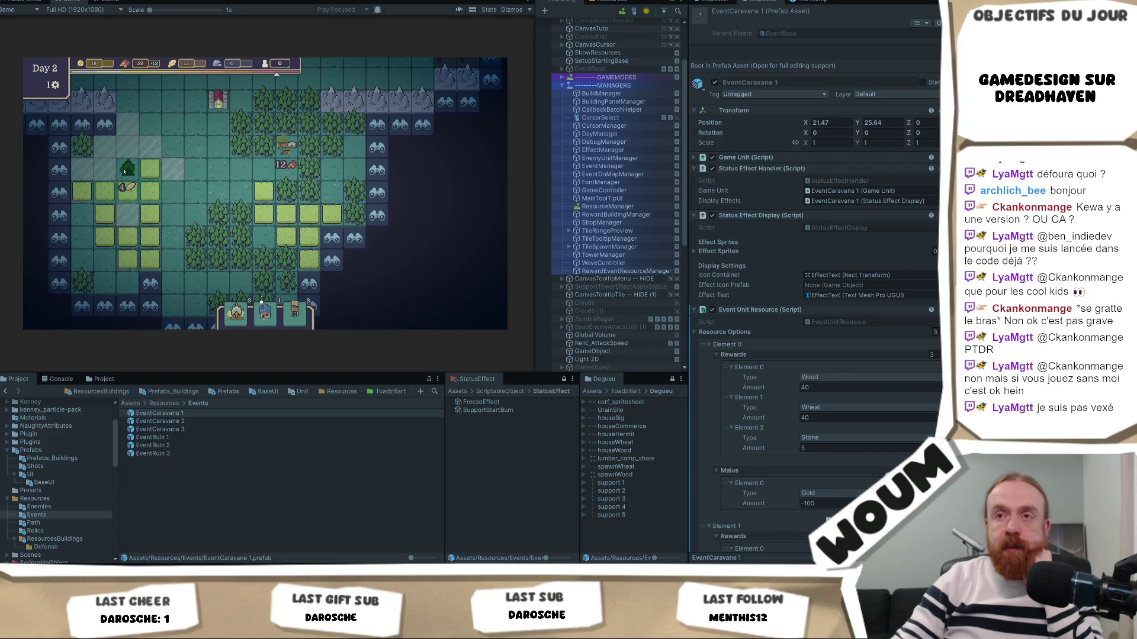
pyautogui.moveTo(123, 171); pyautogui.dragTo(123, 171)
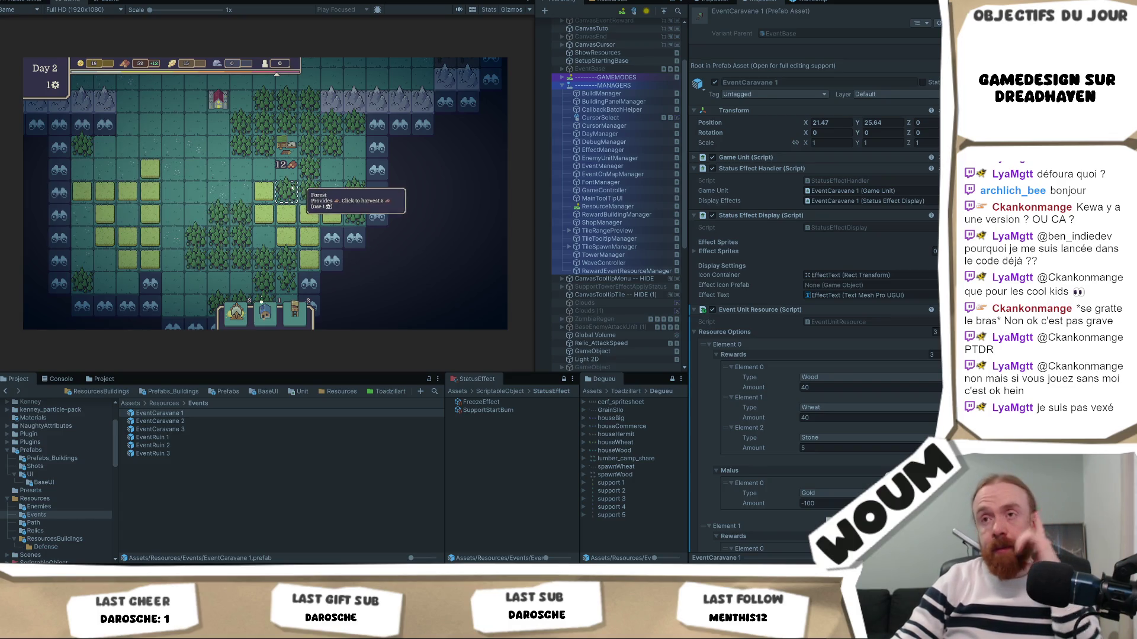
pyautogui.moveTo(195, 182); pyautogui.dragTo(226, 215)
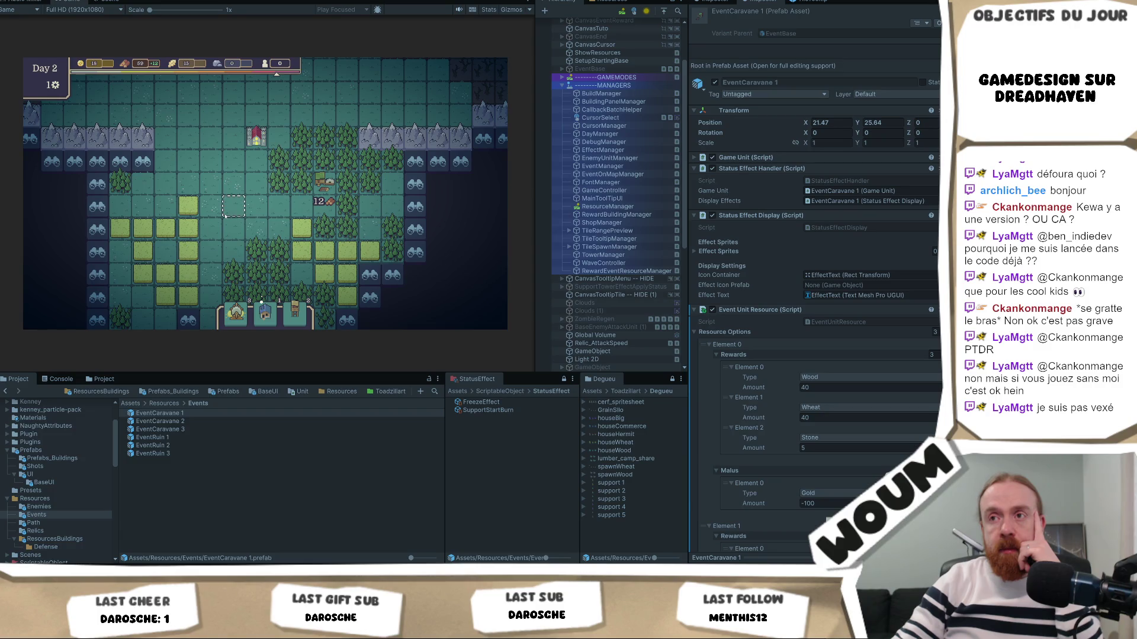
pyautogui.scroll(-1, 225, 216)
pyautogui.scroll(1, 226, 217)
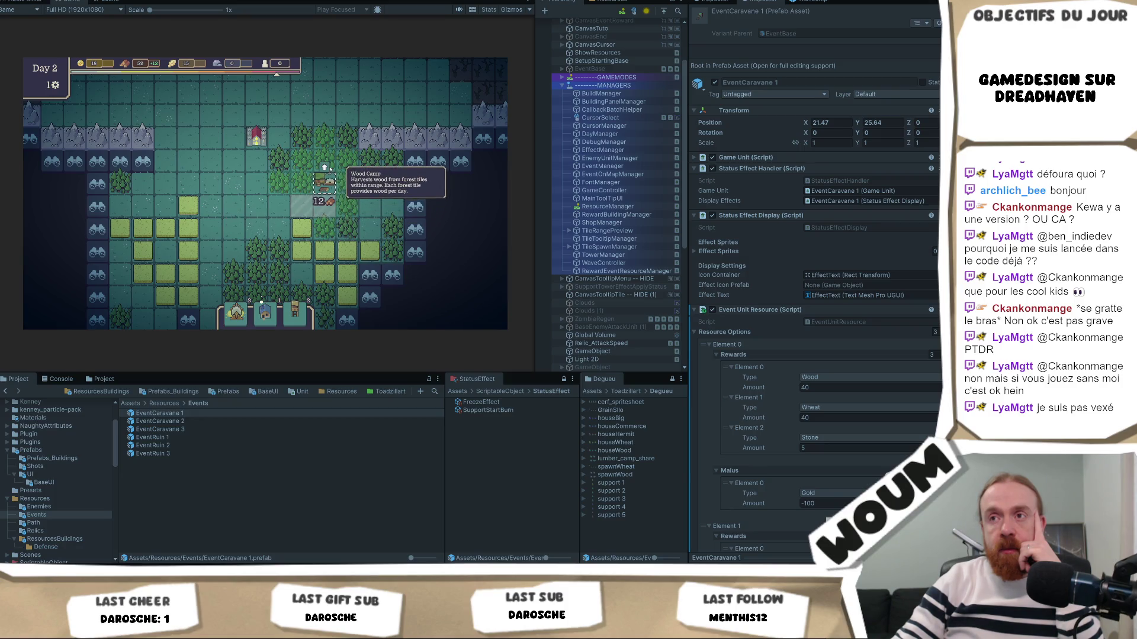
pyautogui.press('w')
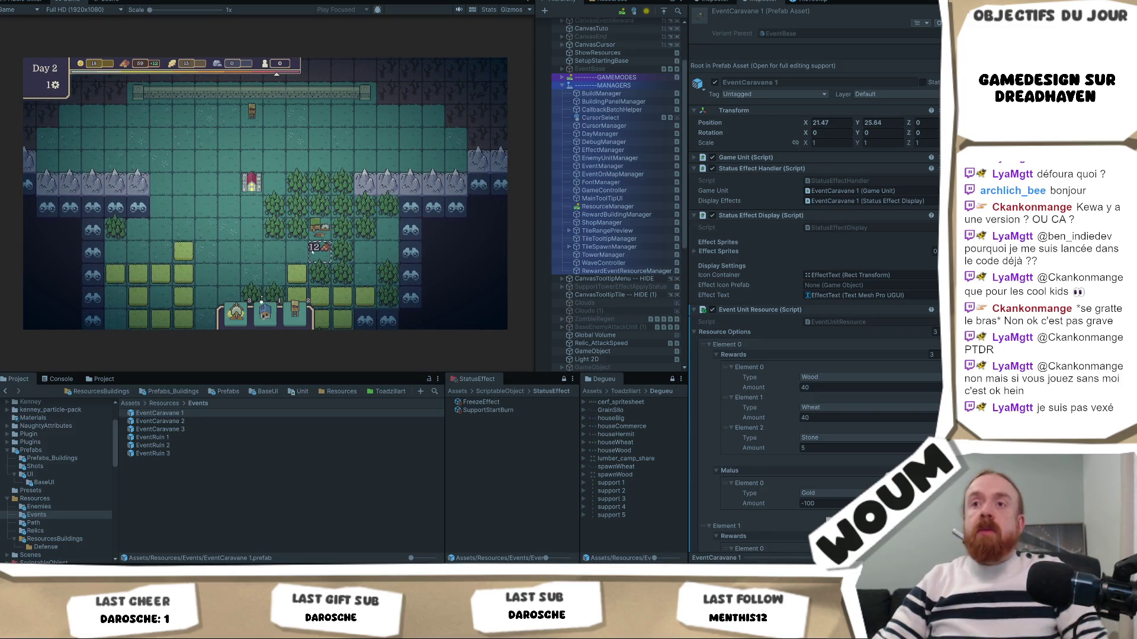
# Step: Harvest a forest tile for gold and wood, then reveal the lower-right discoverable tile on Day 3
pyautogui.scroll(-1, 308, 234)
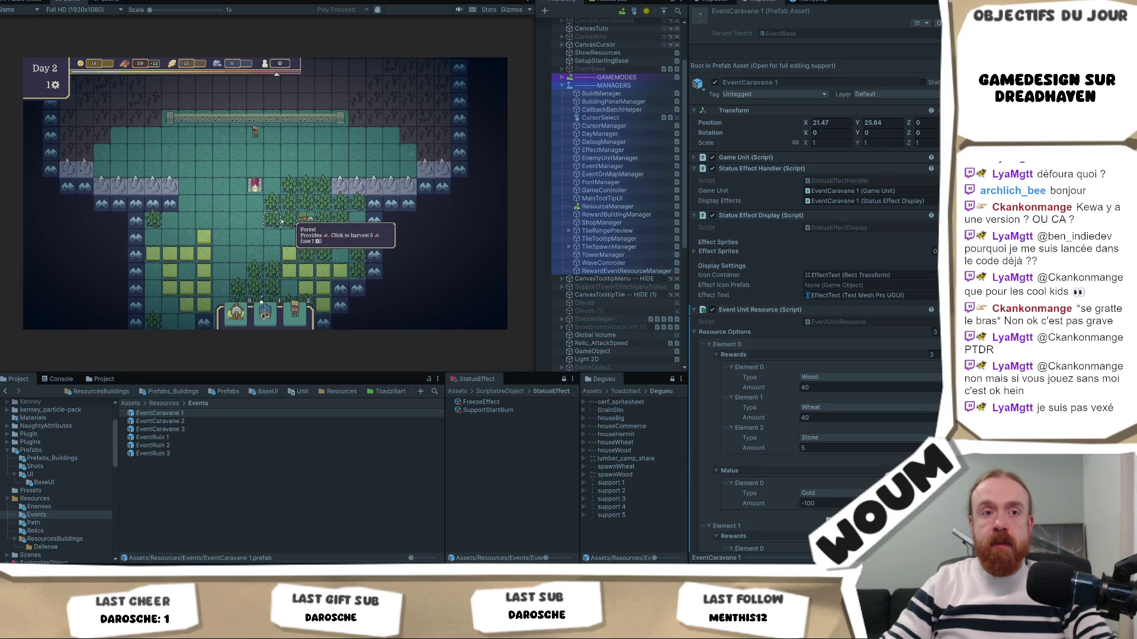
pyautogui.scroll(1, 275, 234)
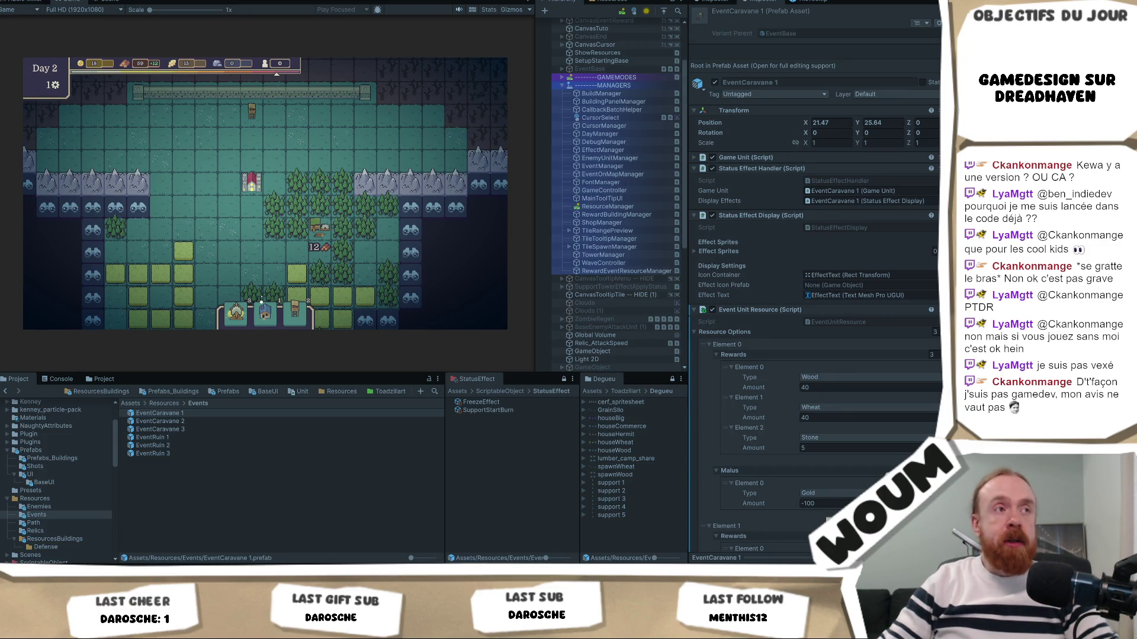
pyautogui.click(363, 259)
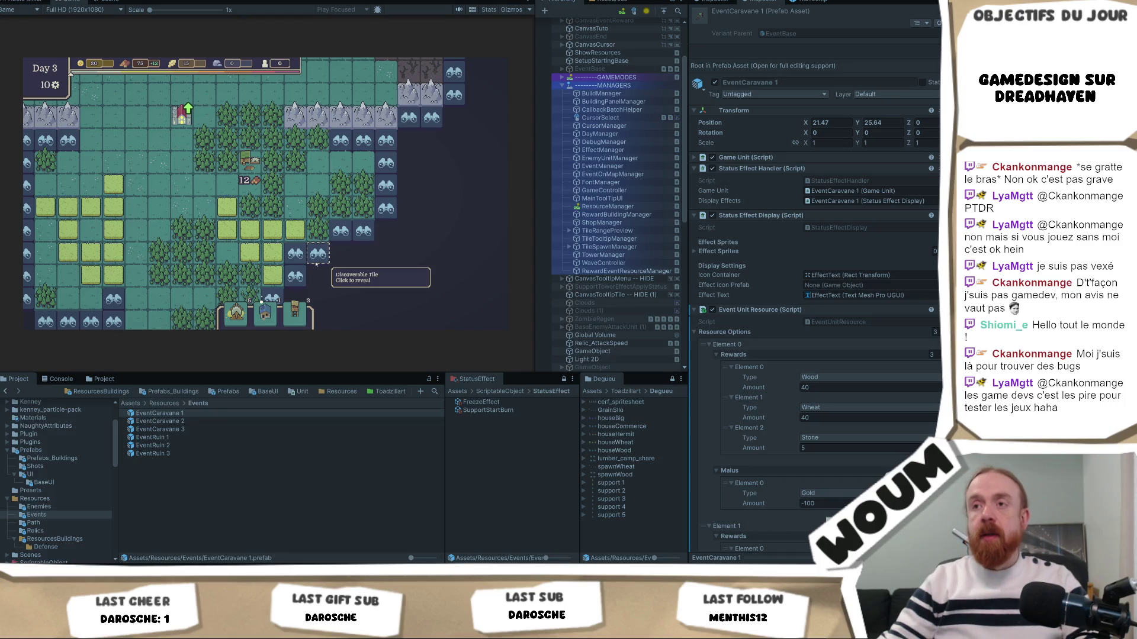
pyautogui.click(316, 263)
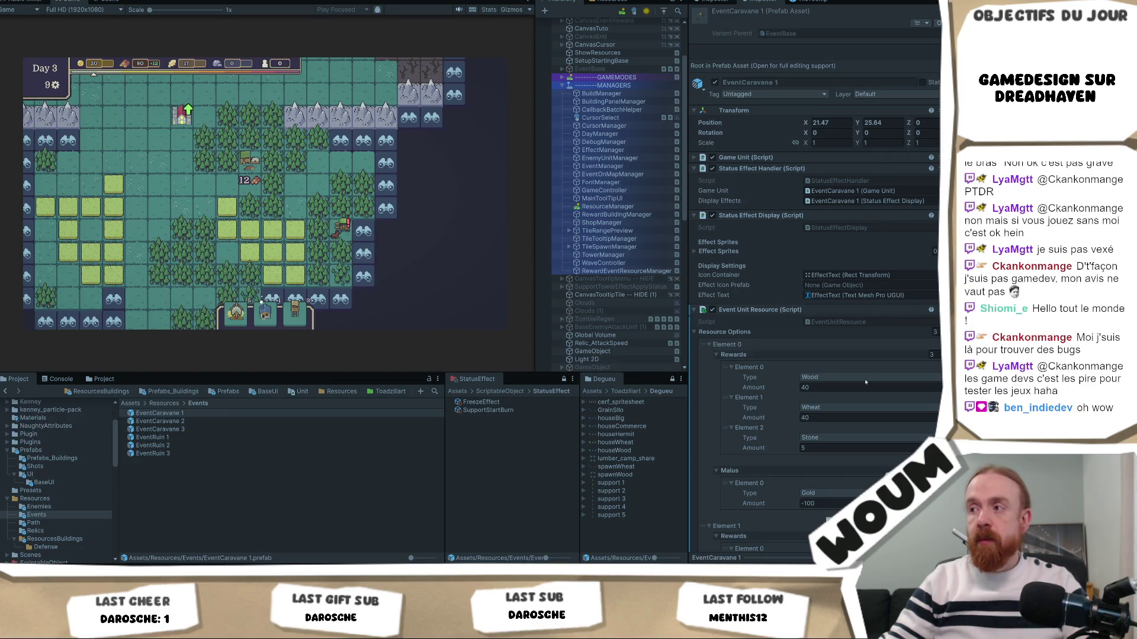
pyautogui.scroll(-5, 876, 387)
pyautogui.scroll(-2, 876, 387)
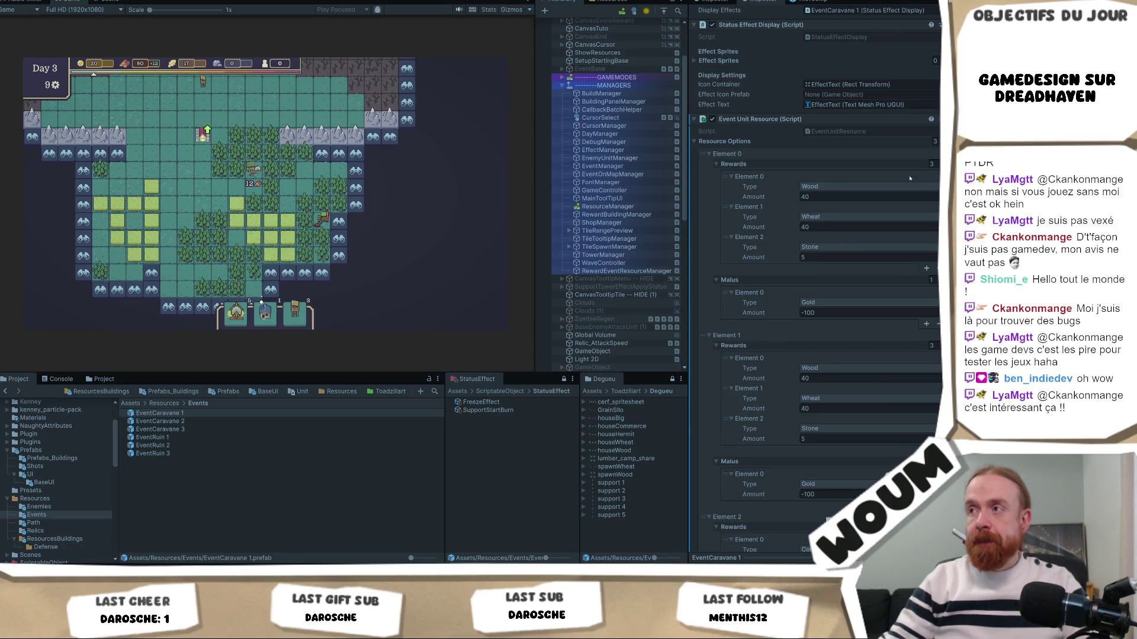
pyautogui.click(854, 187)
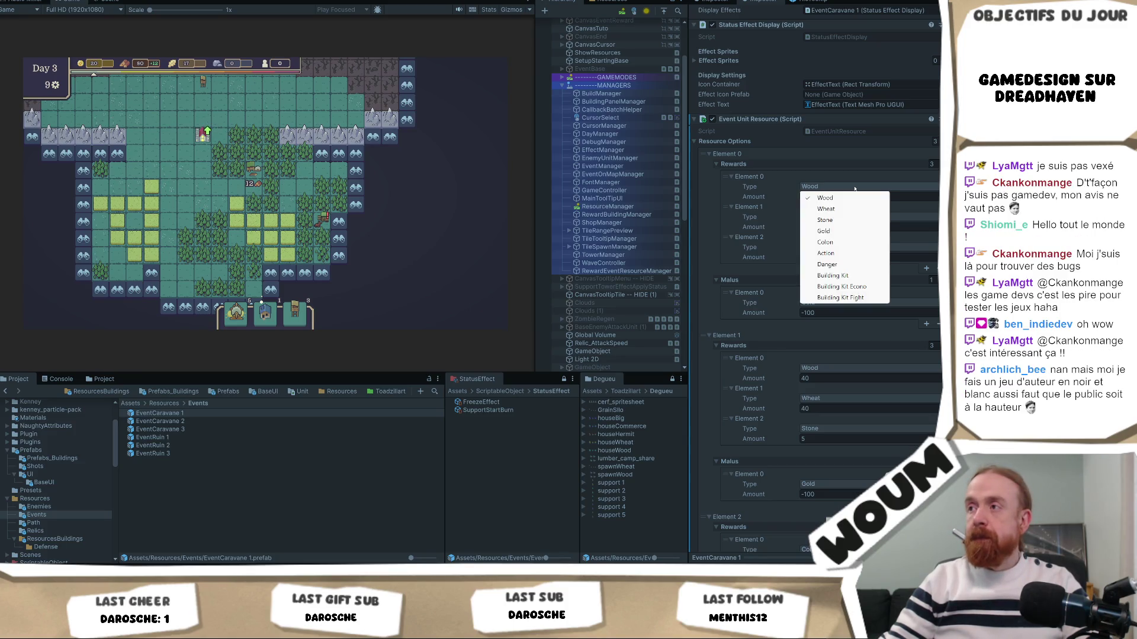
pyautogui.click(810, 187)
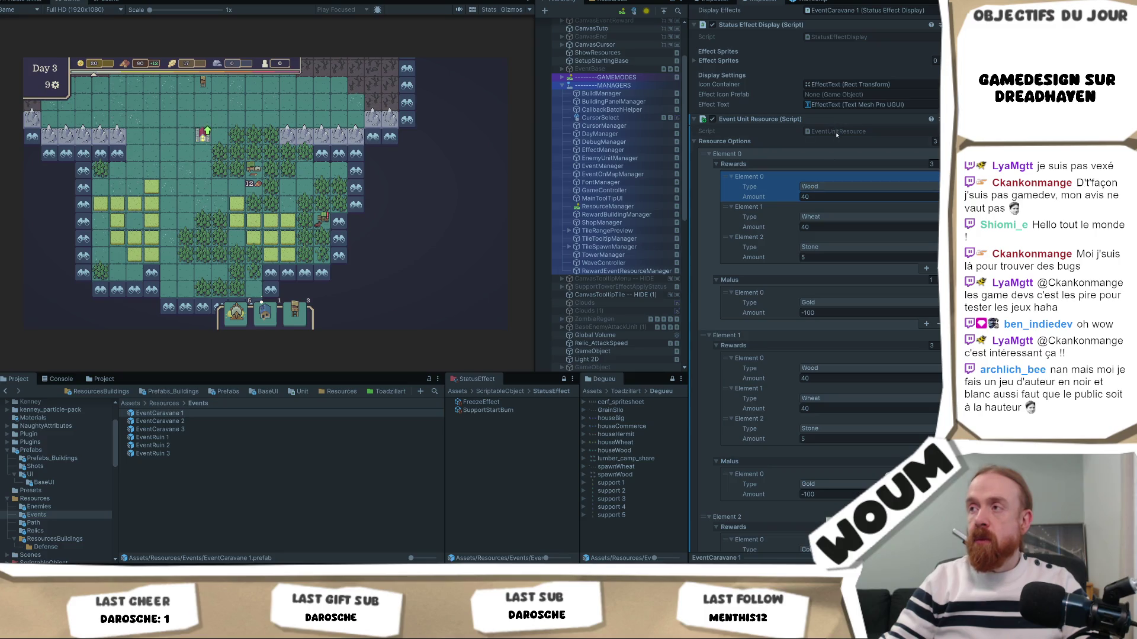
pyautogui.click(812, 248)
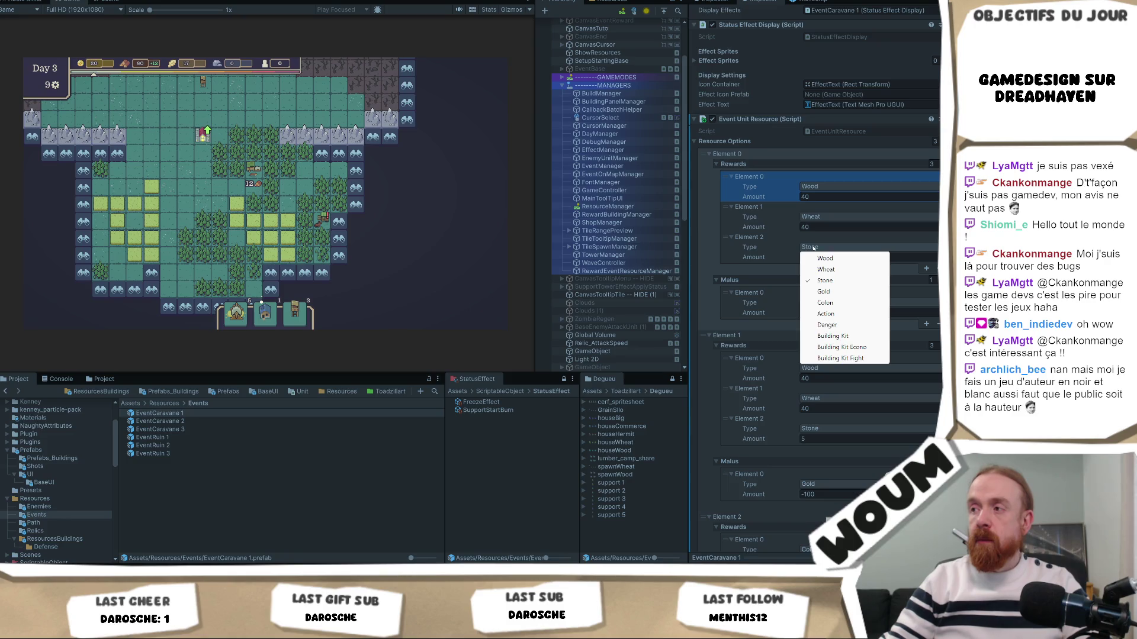
pyautogui.click(796, 255)
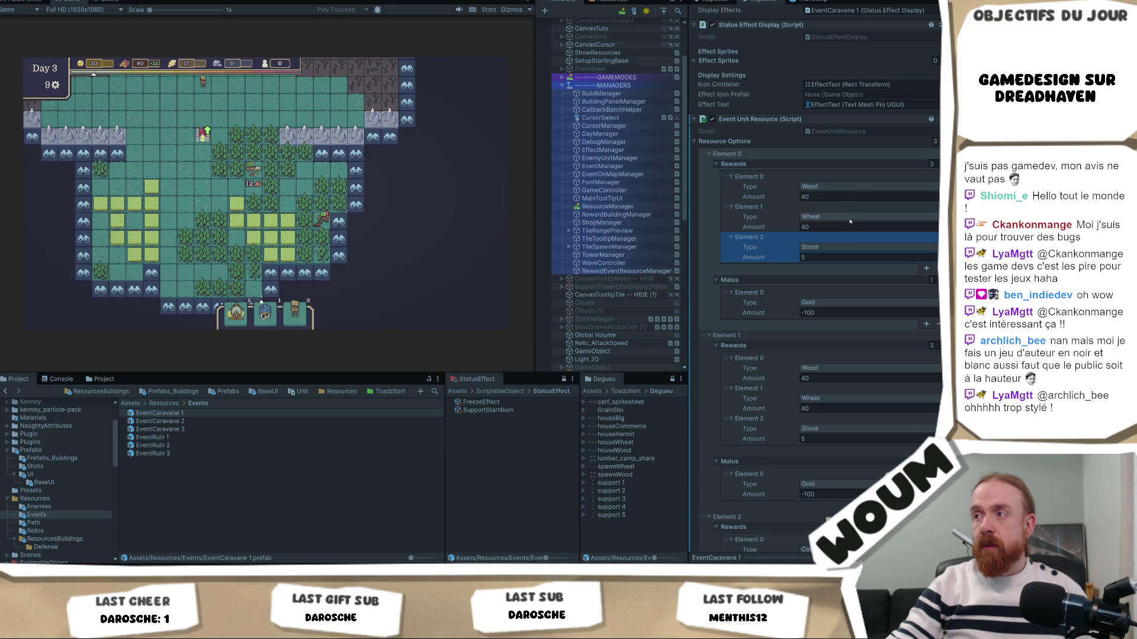
pyautogui.click(779, 222)
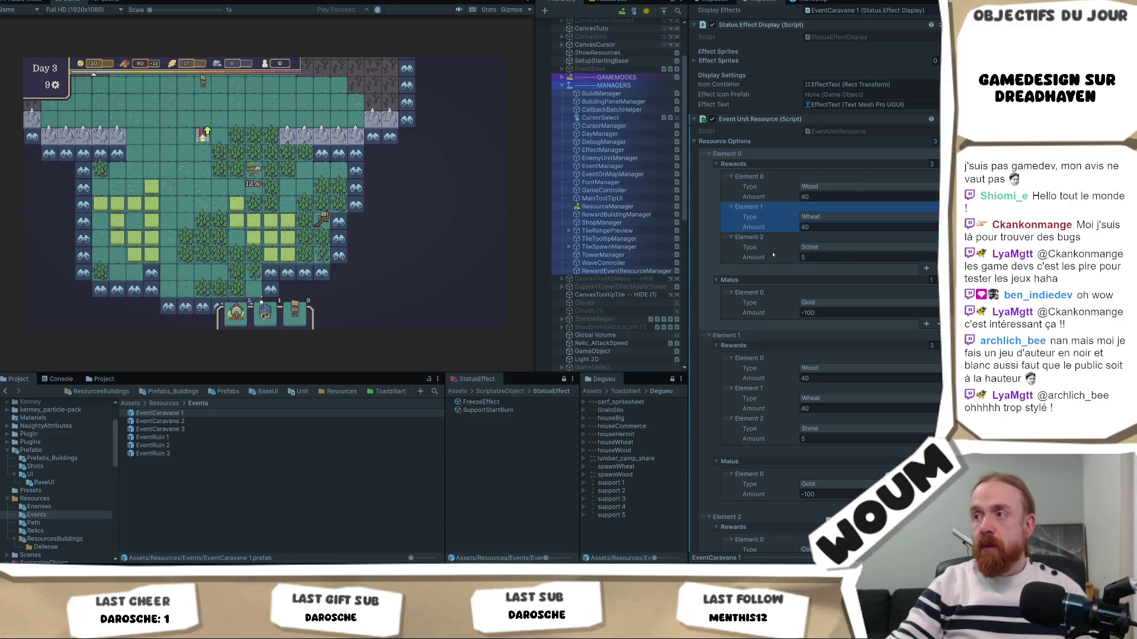
pyautogui.click(773, 254)
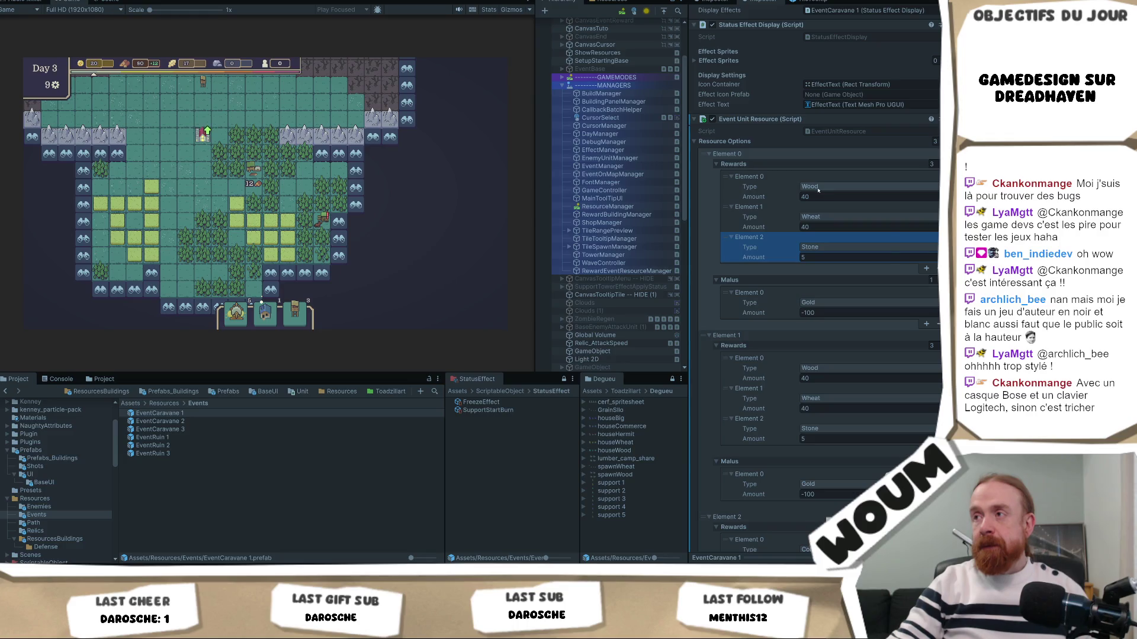
pyautogui.click(818, 187)
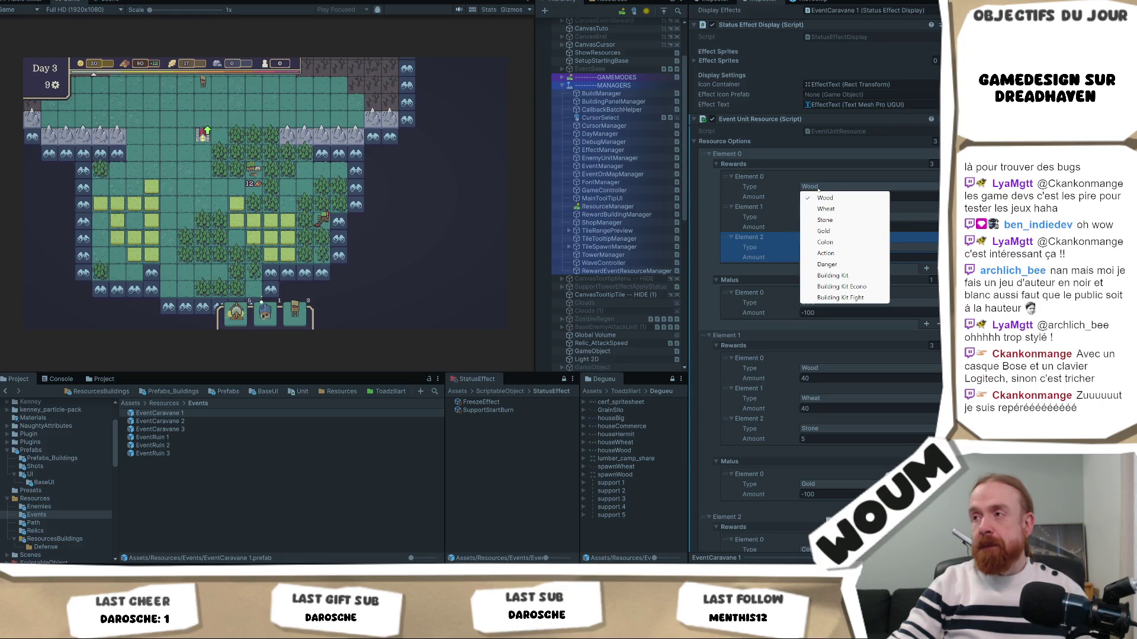
pyautogui.click(768, 226)
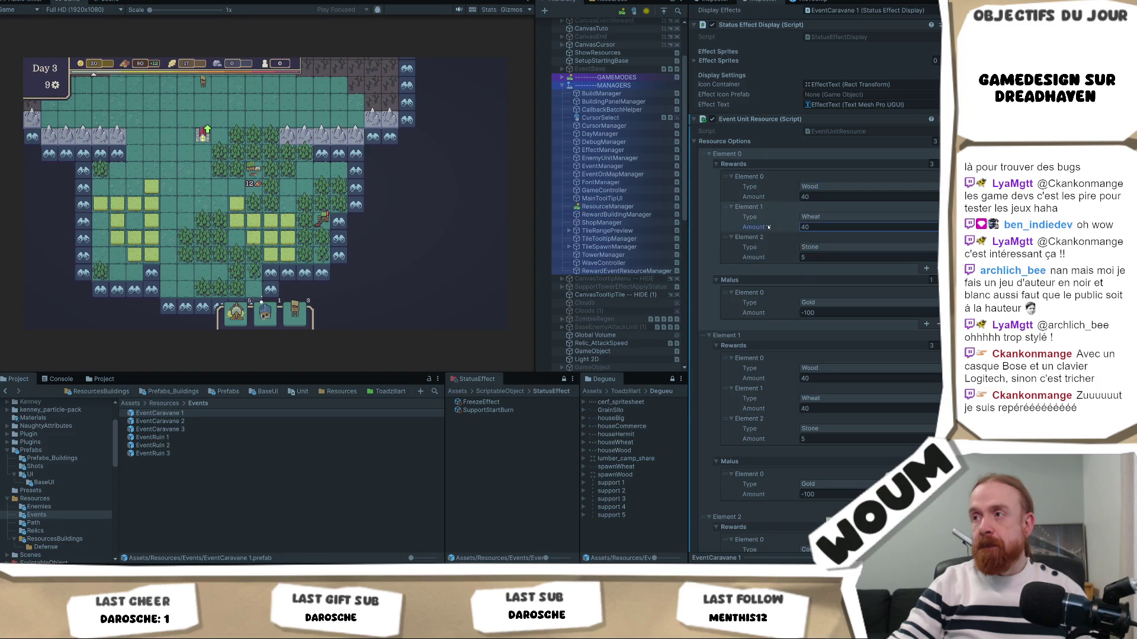
pyautogui.click(830, 228)
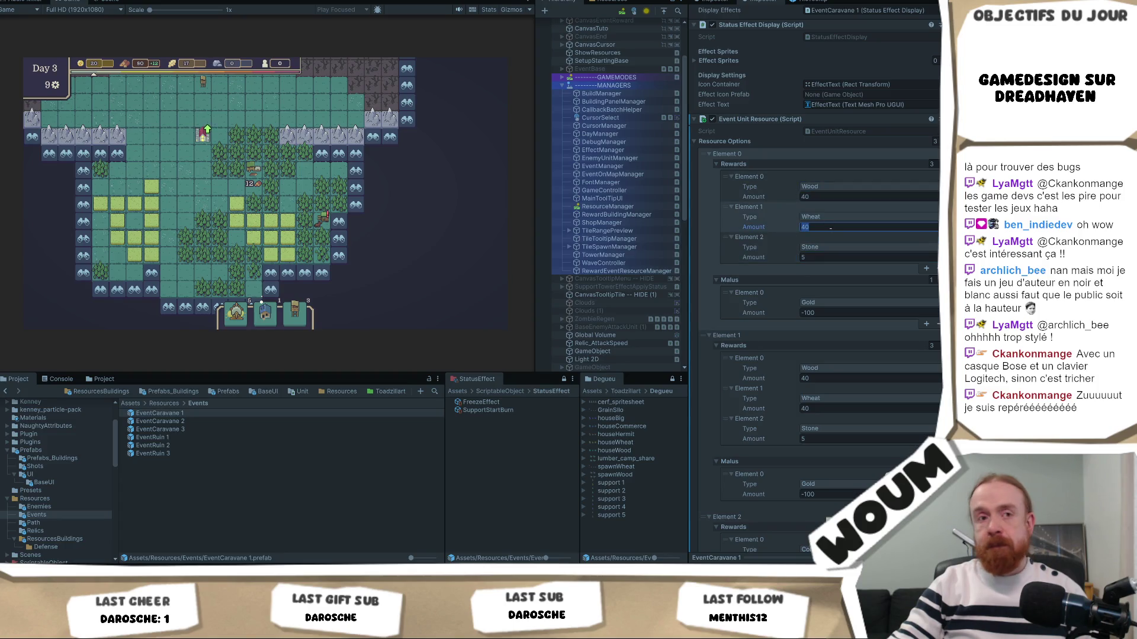
pyautogui.click(821, 187)
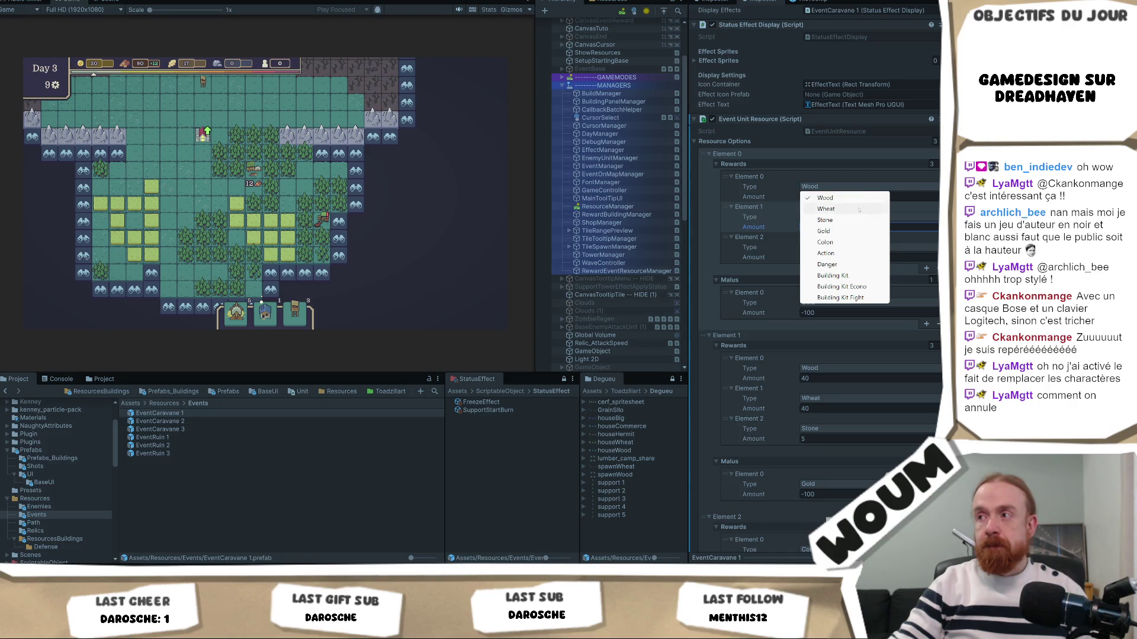
pyautogui.click(772, 200)
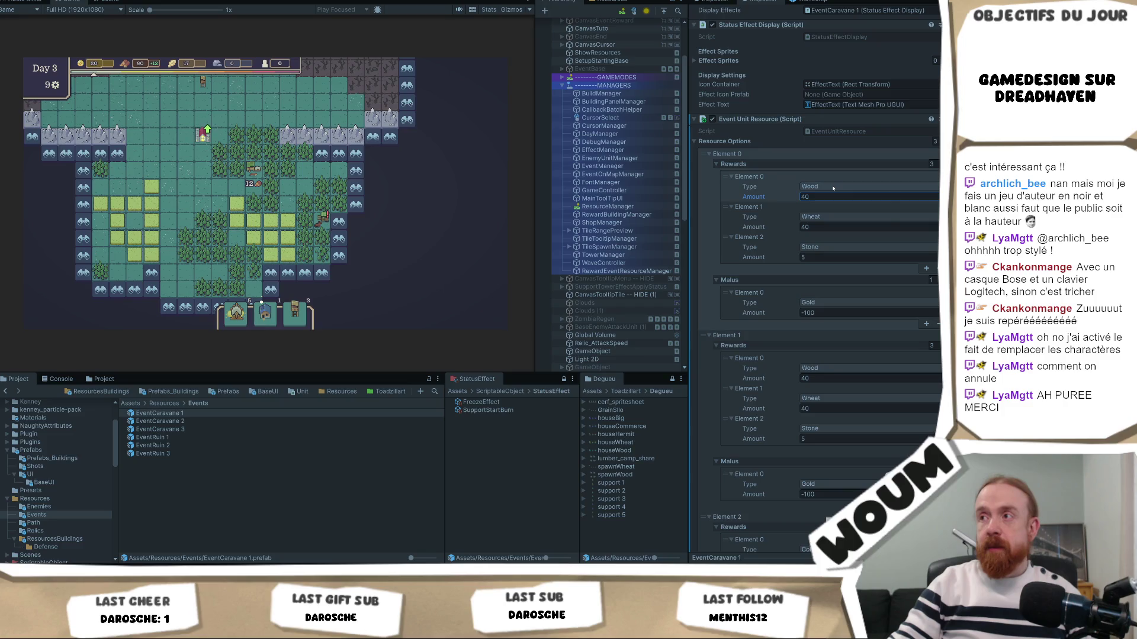
pyautogui.click(832, 187)
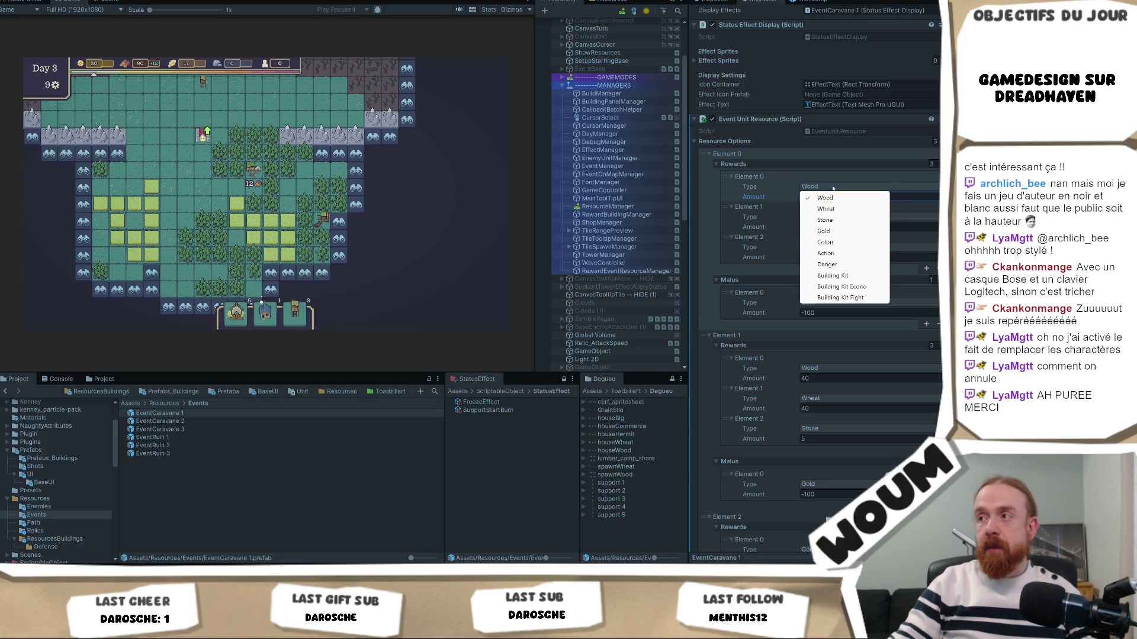
pyautogui.click(788, 188)
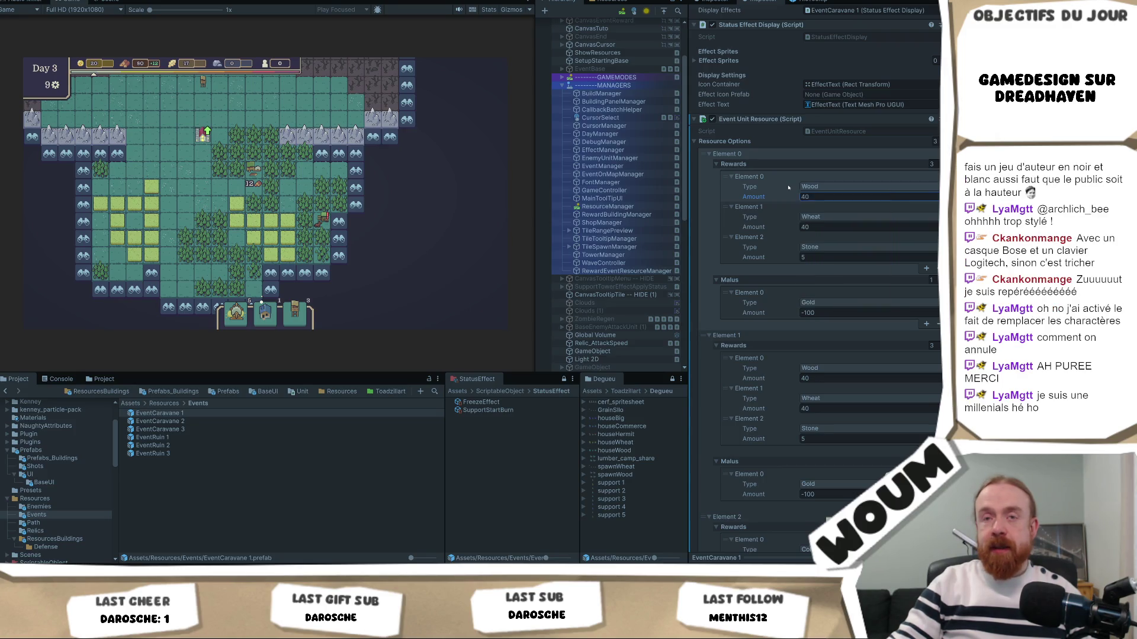
pyautogui.click(824, 187)
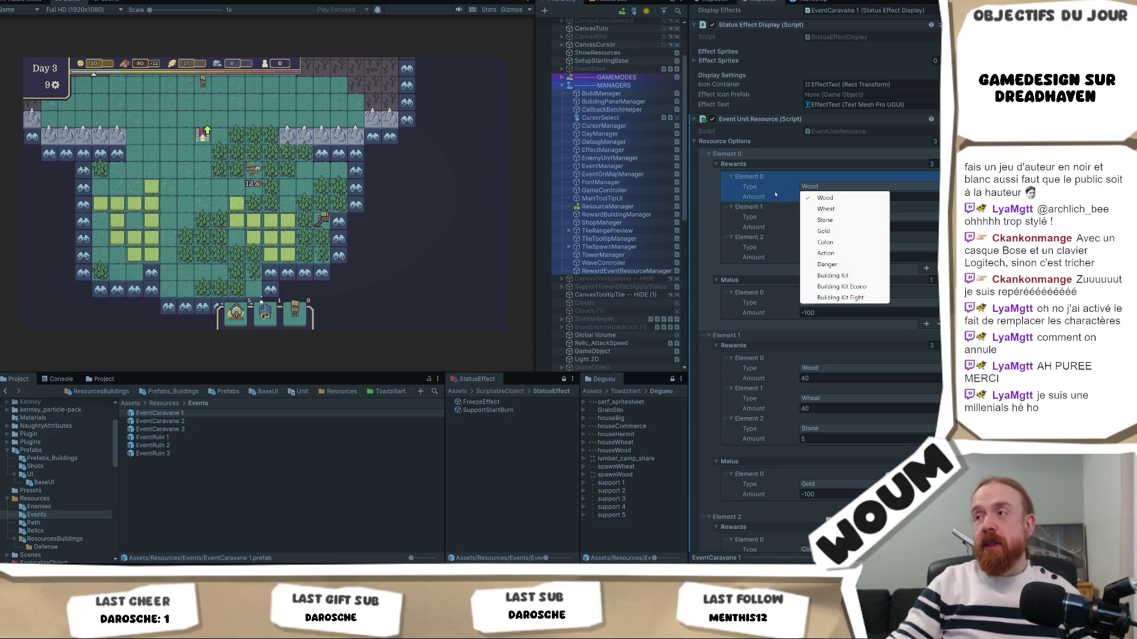
pyautogui.click(775, 195)
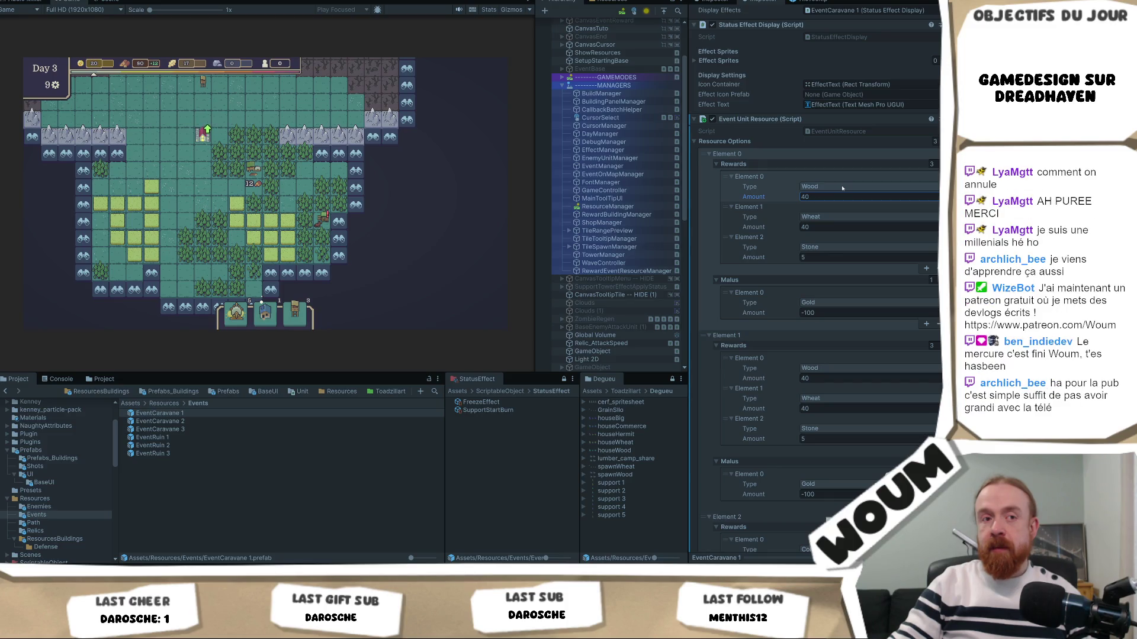
pyautogui.press('Tab')
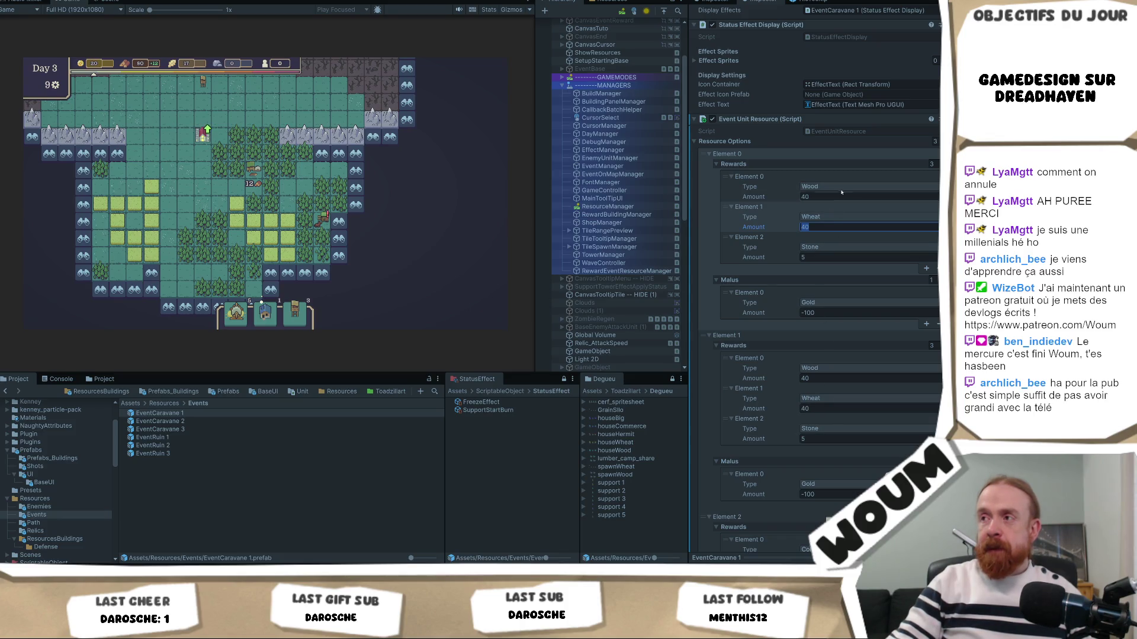
pyautogui.click(196, 438)
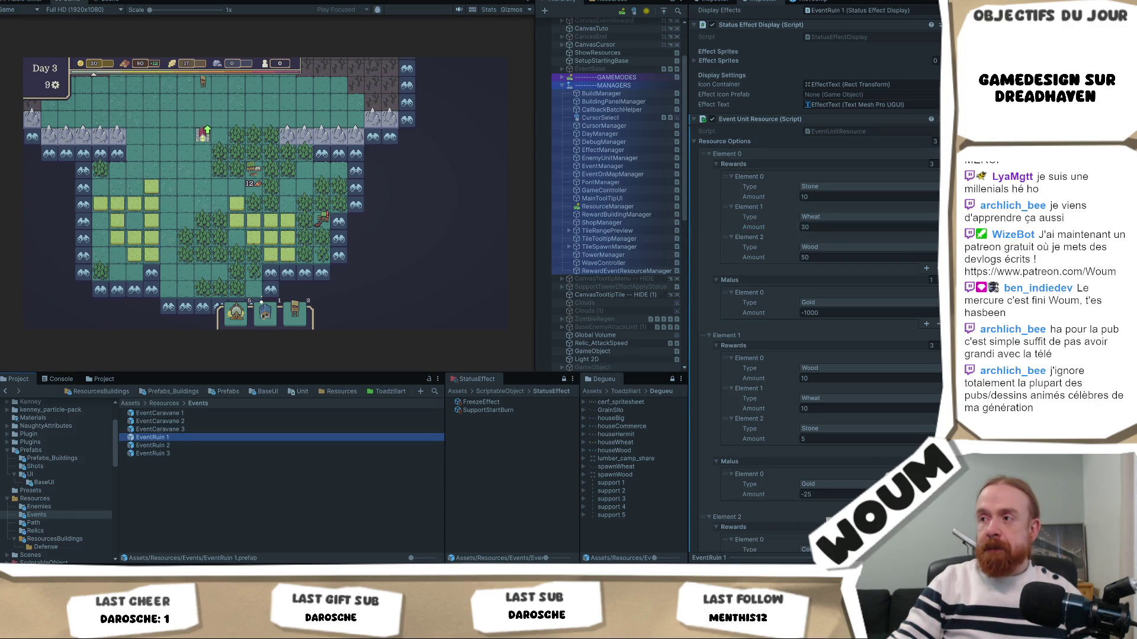
# Step: Select the EventRuin 1 prefab in the Events folder, briefly passing through EventRuin 2
pyautogui.scroll(-1, 869, 453)
pyautogui.scroll(2, 868, 453)
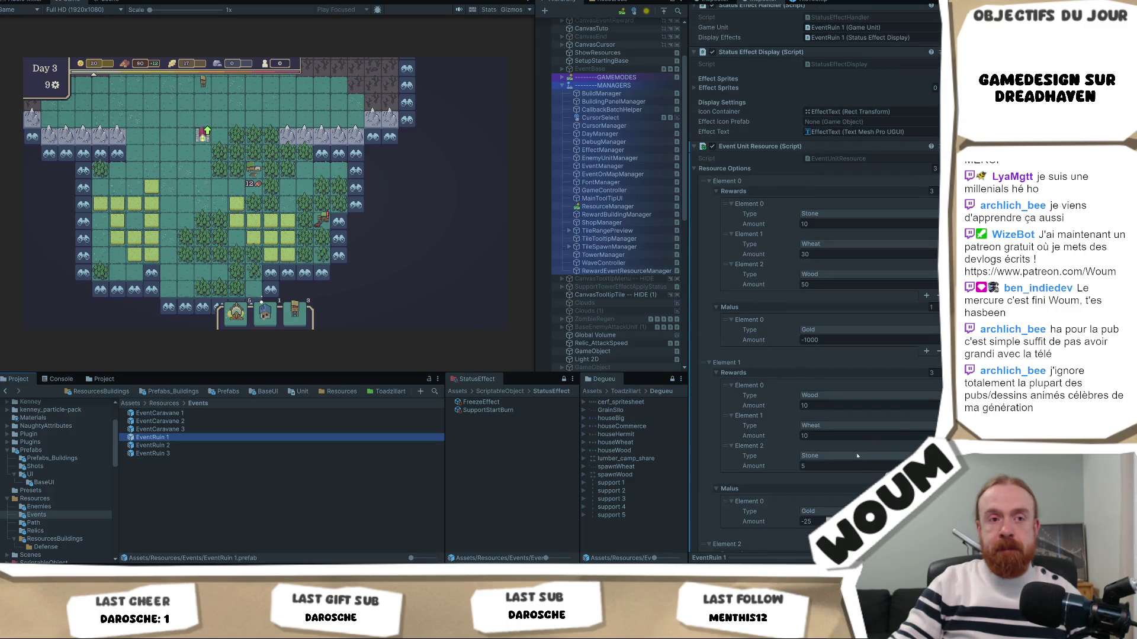
pyautogui.click(240, 446)
pyautogui.click(240, 437)
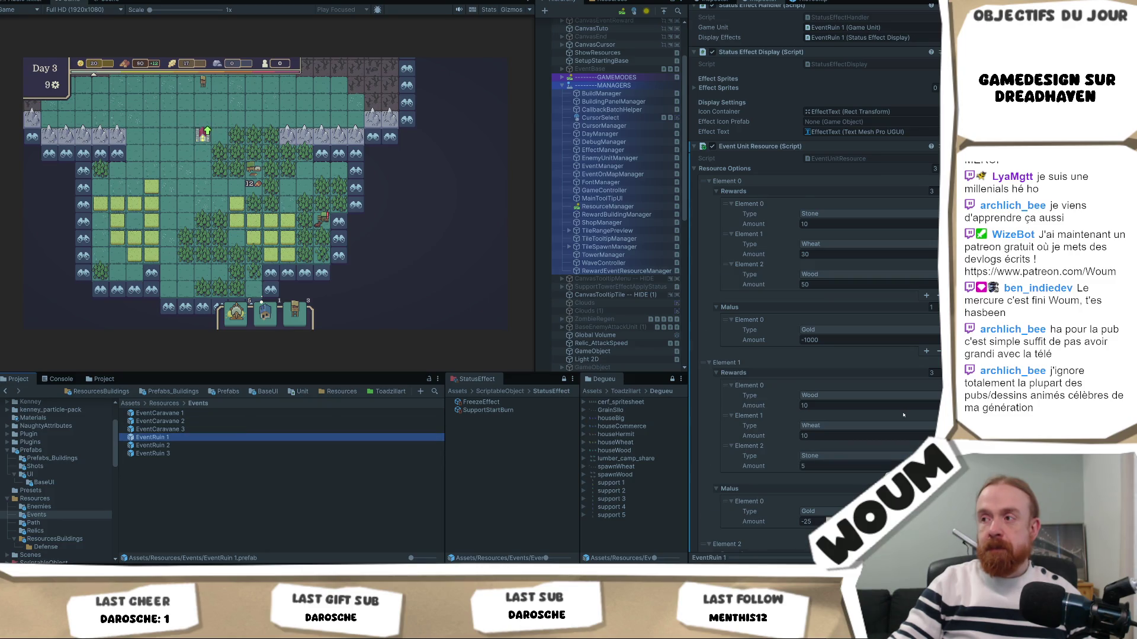
pyautogui.scroll(-3, 901, 415)
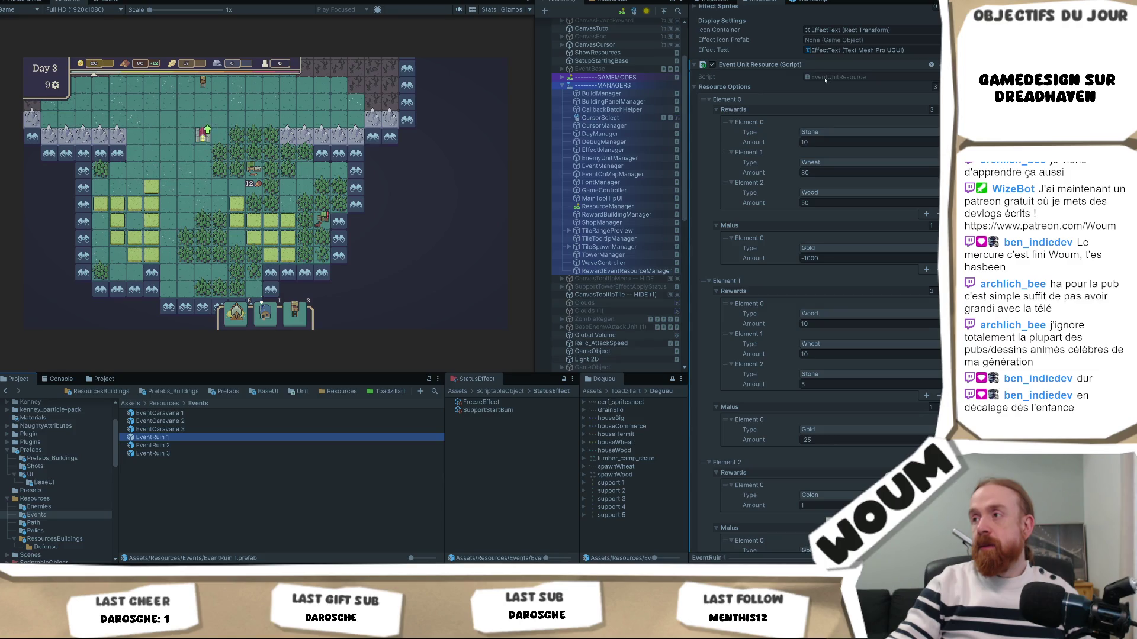
# Step: Check the Stone reward's type choices twice, leaving it as Stone, and review the Inspector
pyautogui.click(838, 132)
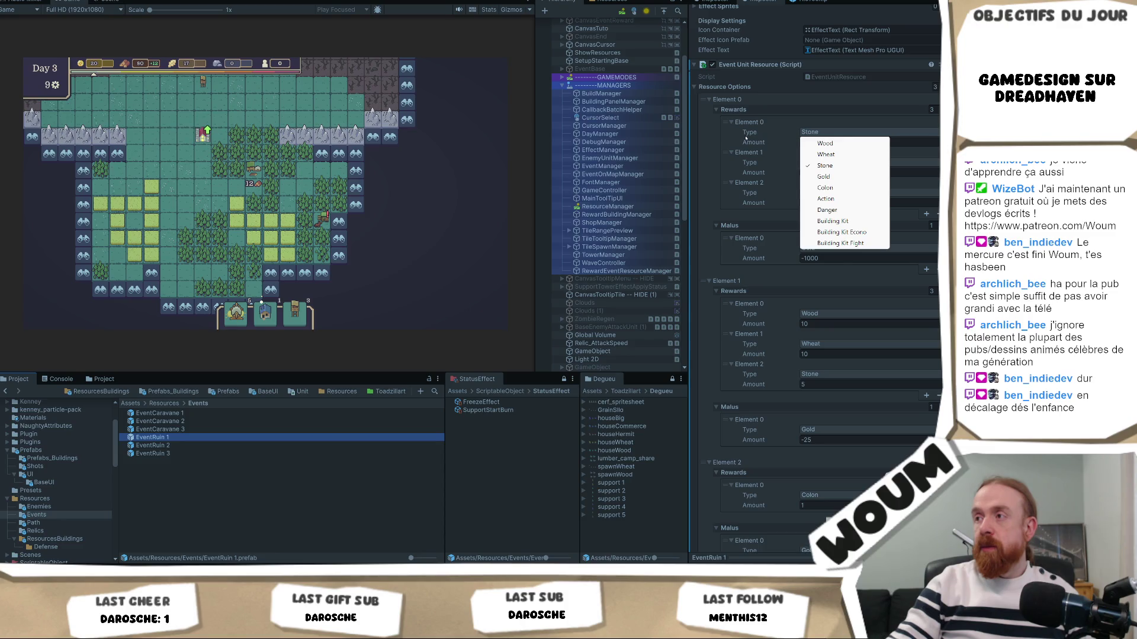
pyautogui.click(834, 143)
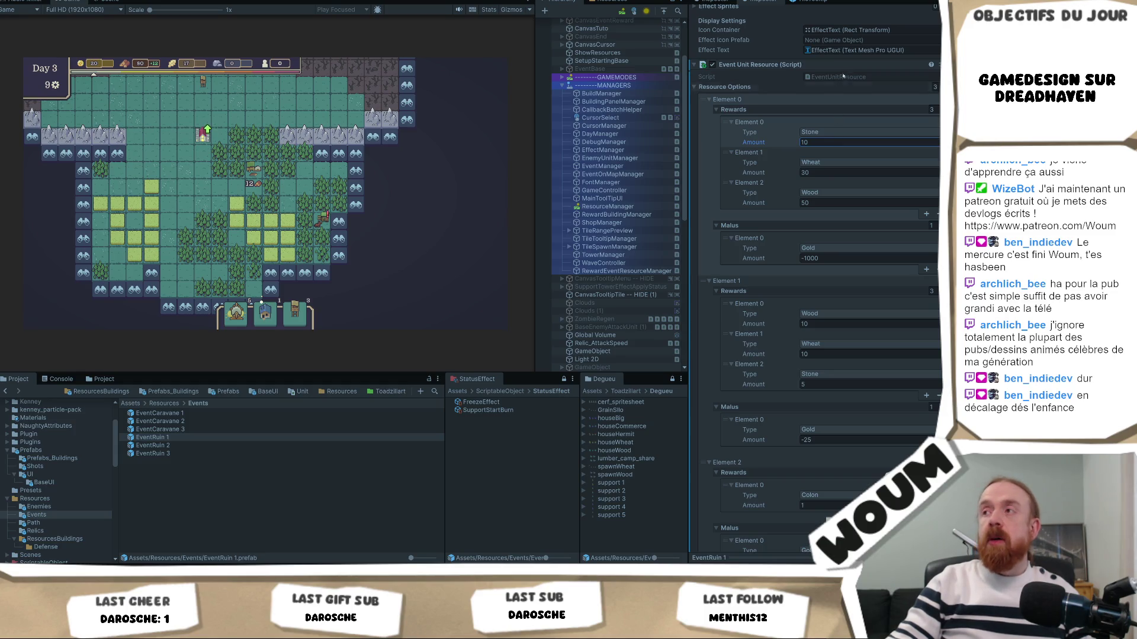
pyautogui.click(861, 134)
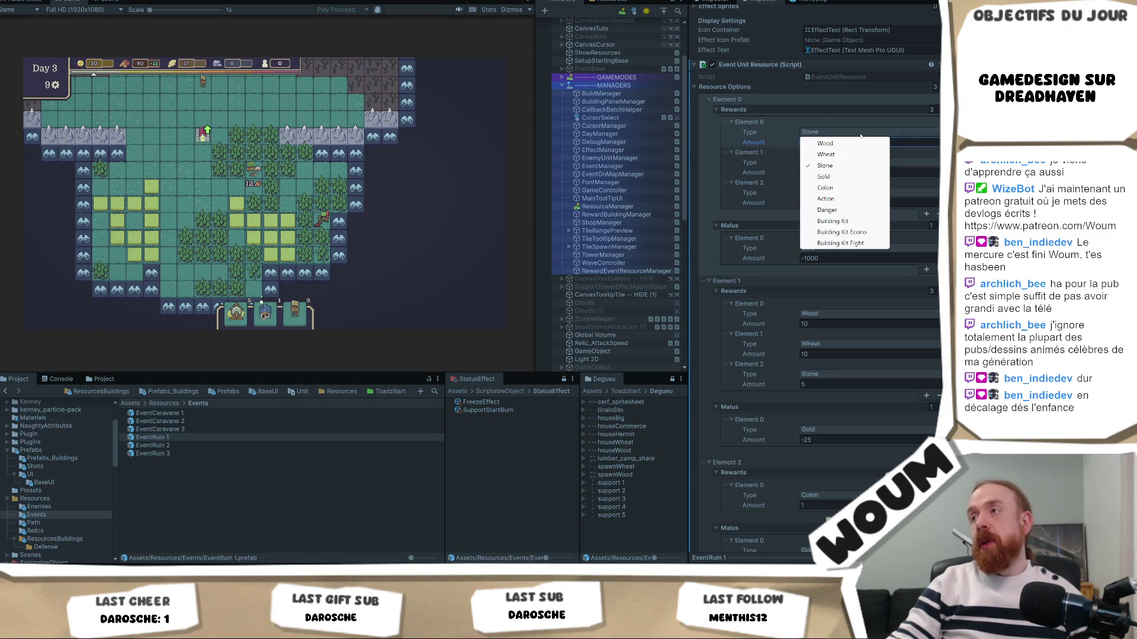
pyautogui.click(768, 148)
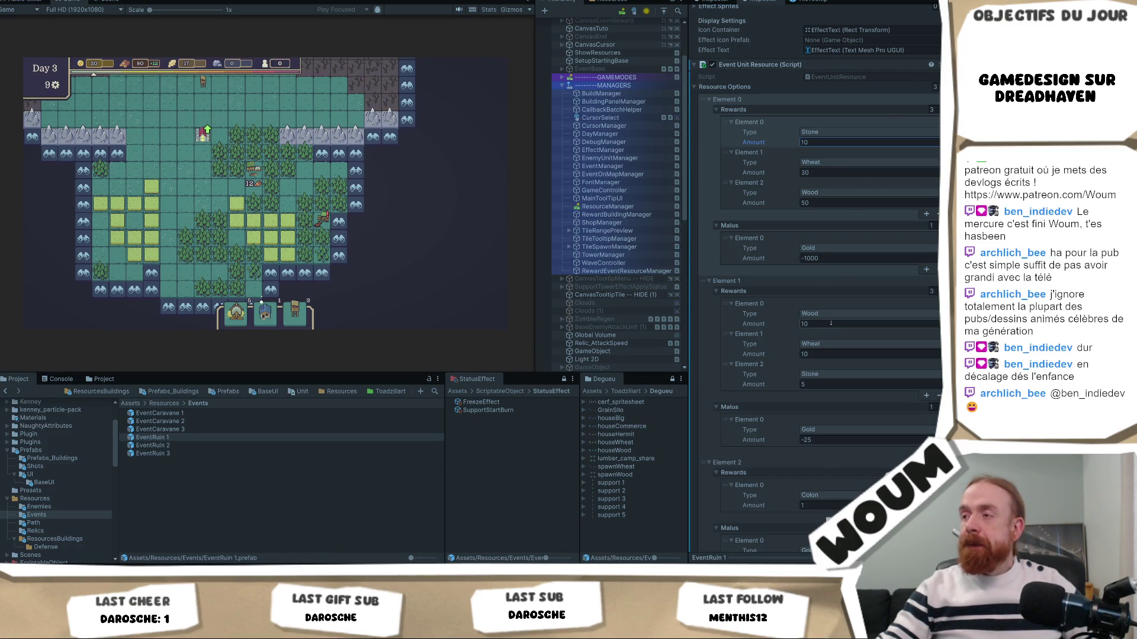
pyautogui.scroll(-3, 828, 329)
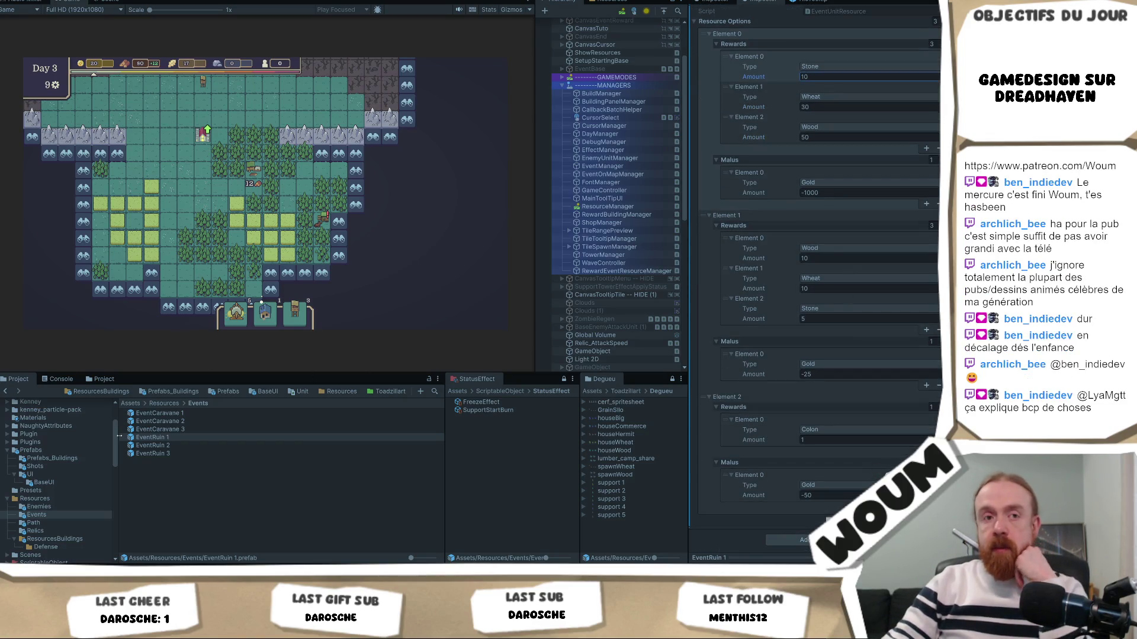
pyautogui.scroll(8, 847, 300)
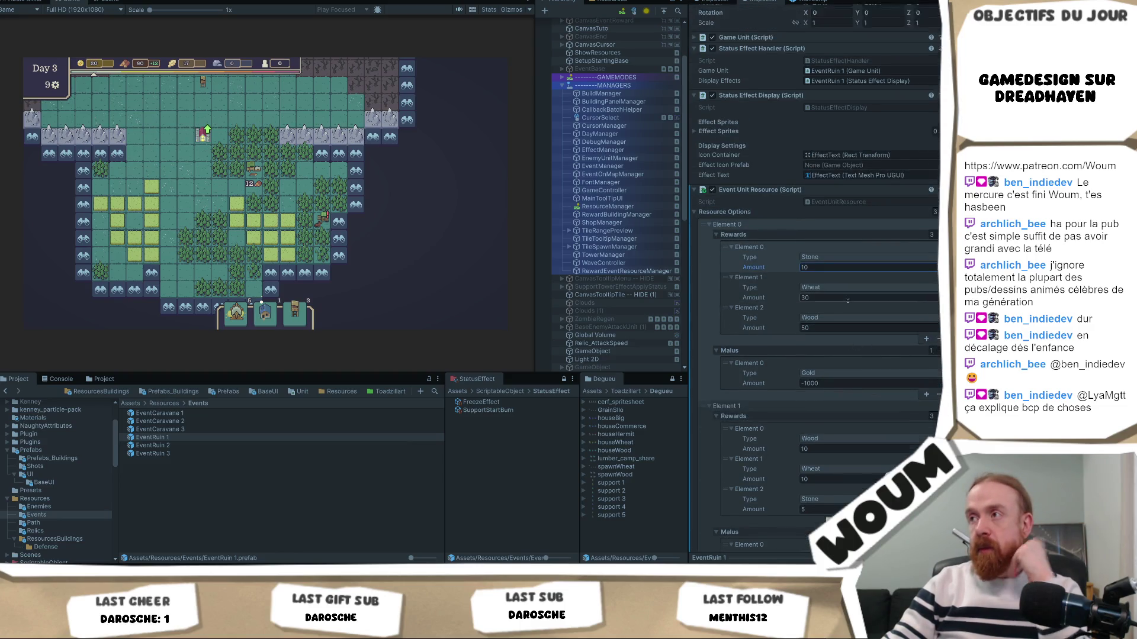
pyautogui.scroll(1, 848, 301)
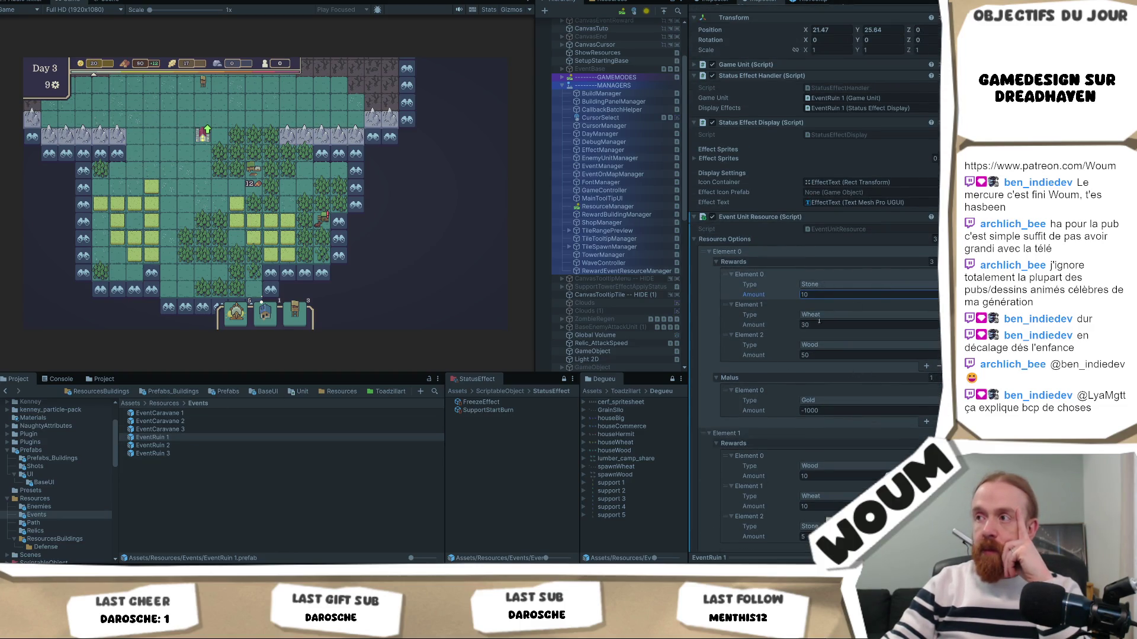
pyautogui.hotkey('alt', 'Tab')
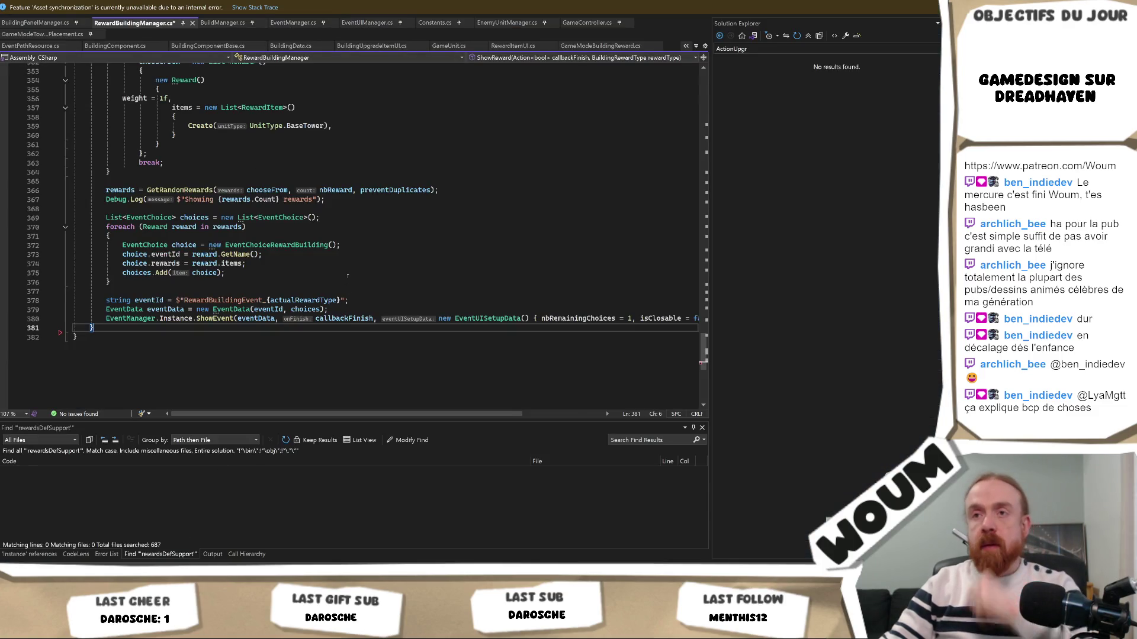
# Step: Paste the cpt counter lines, undo them, and select the reward-choice loop on lines 368–374
pyautogui.press('Home')
pyautogui.press('Return')
pyautogui.press('Up')
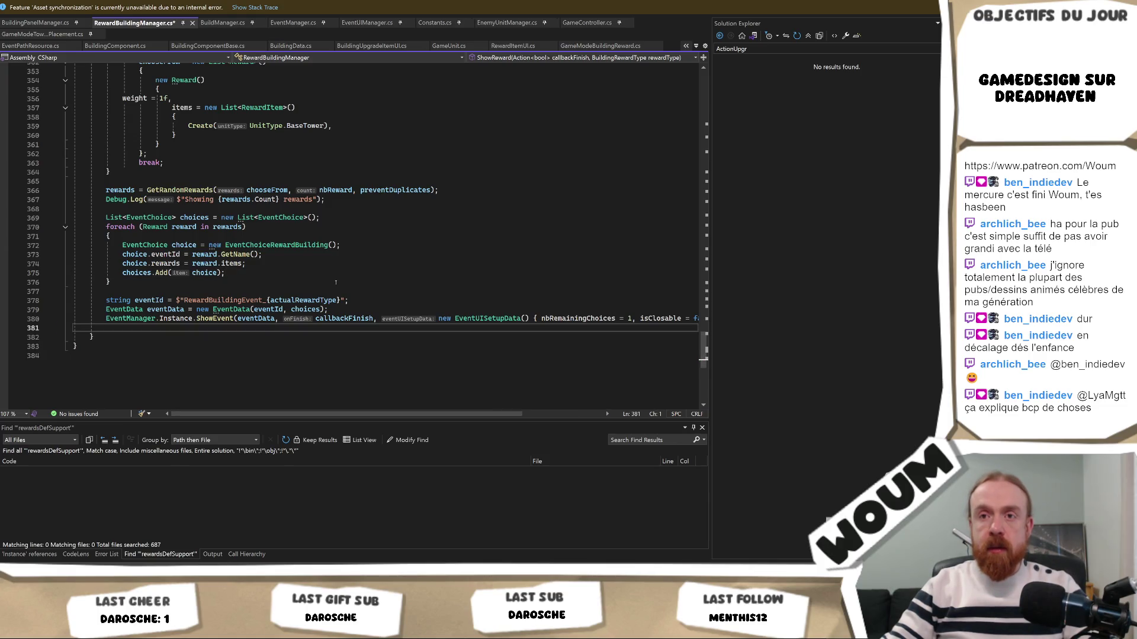
pyautogui.hotkey('ctrl', 'v')
pyautogui.hotkey('ctrl', 'z')
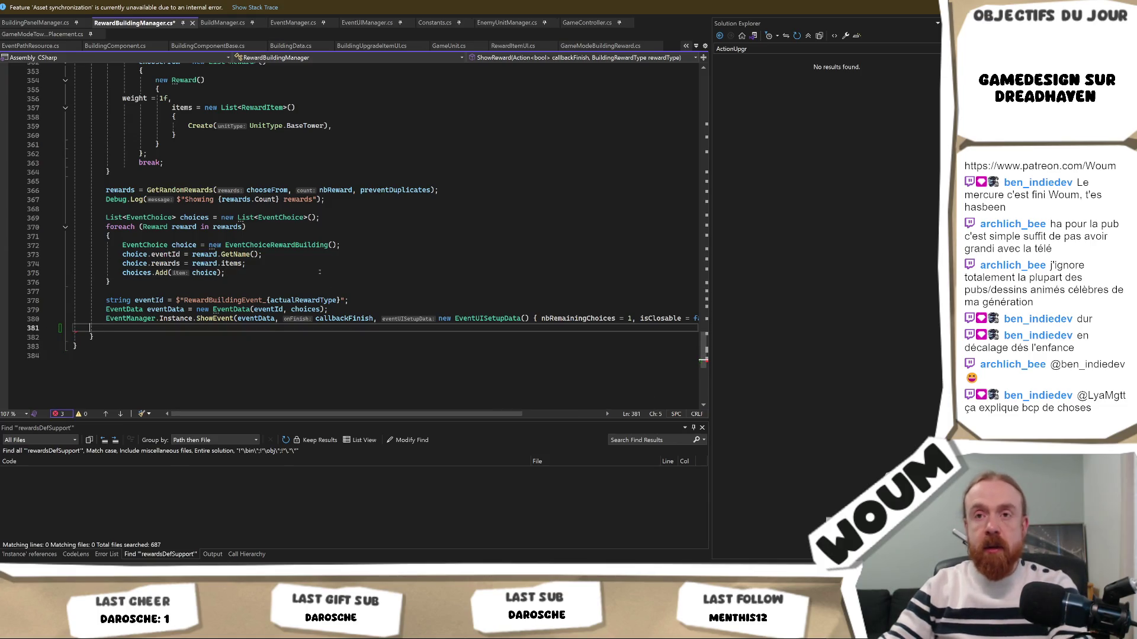
pyautogui.hotkey('ctrl', 'z')
pyautogui.moveTo(269, 261); pyautogui.dragTo(74, 208)
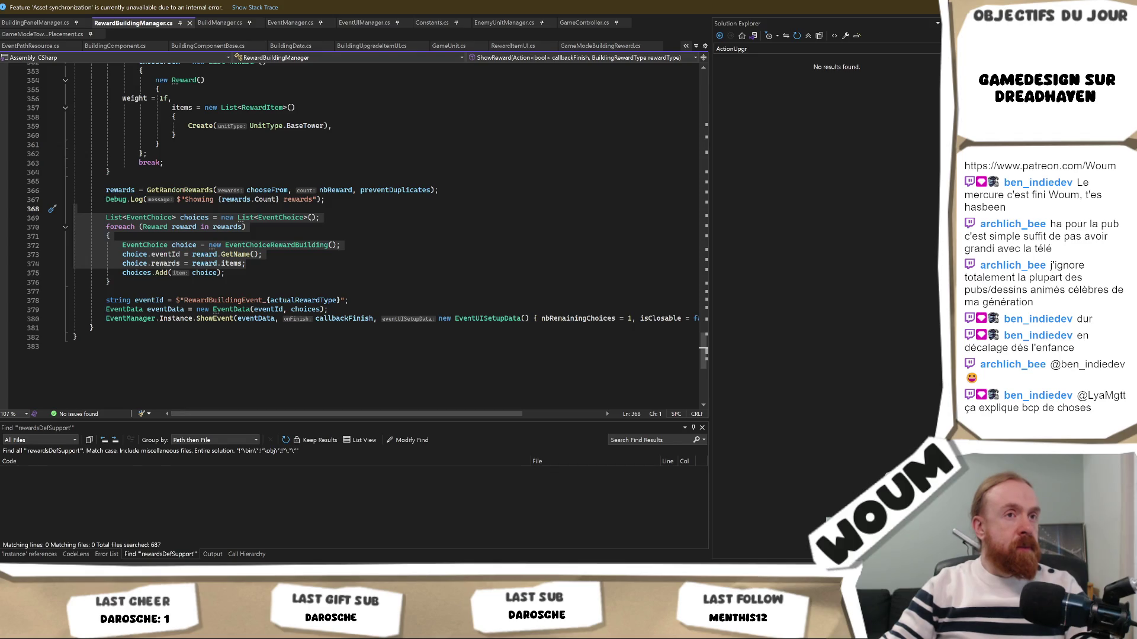
pyautogui.hotkey('alt', 'Tab')
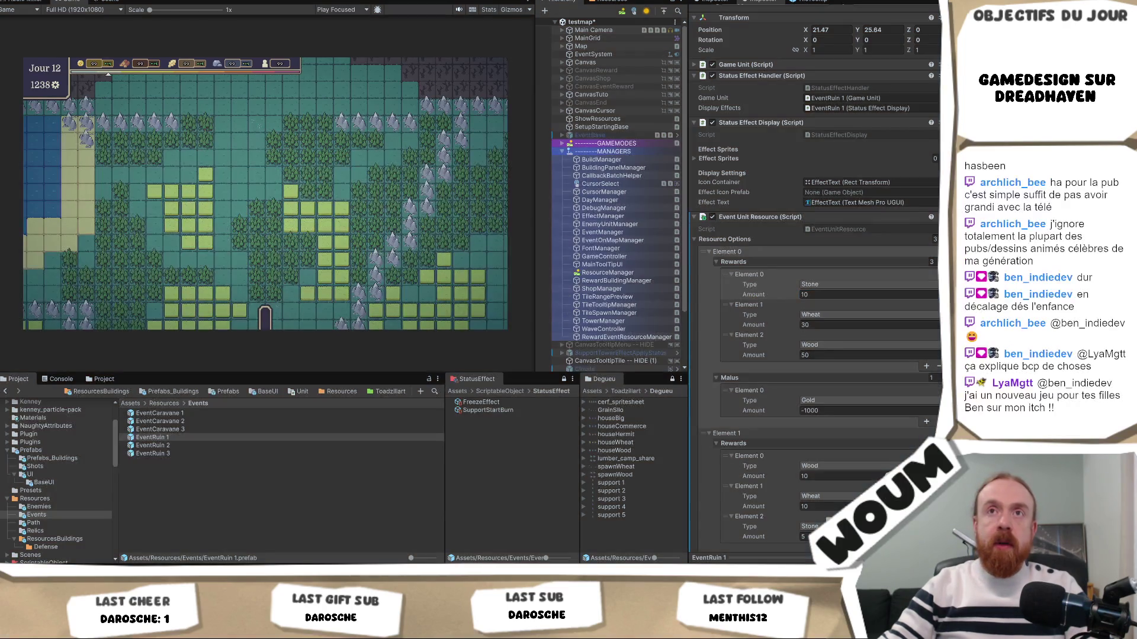
# Step: Reopen the testmap scene without saving changes, then select the EventCaravane 1 prefab
pyautogui.click(12, 0)
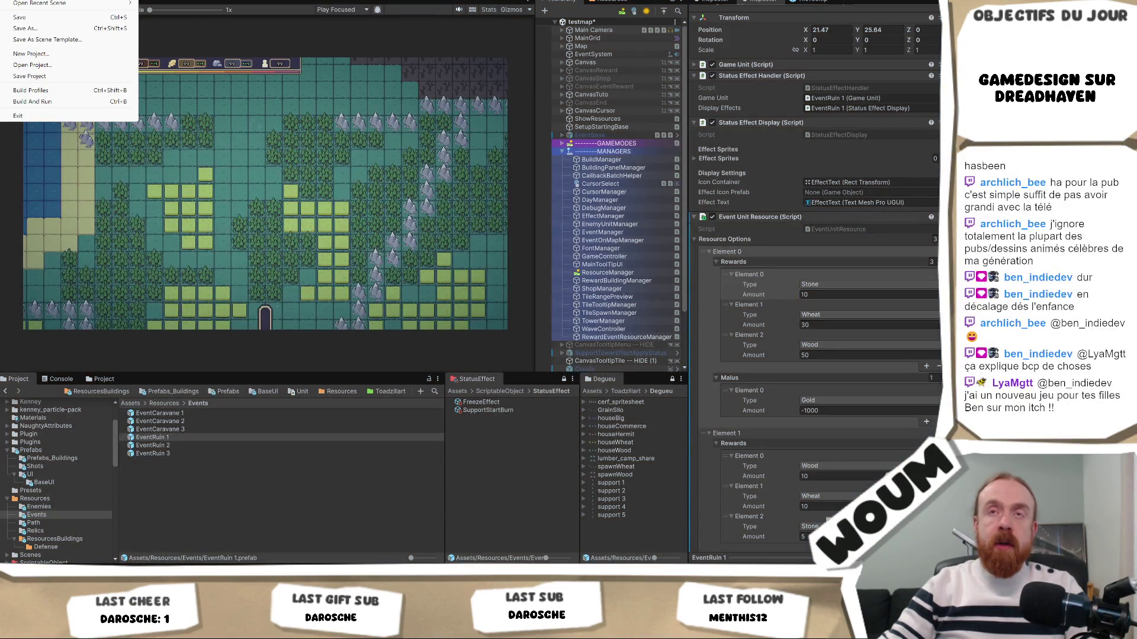
pyautogui.moveTo(118, 3)
pyautogui.click(184, 5)
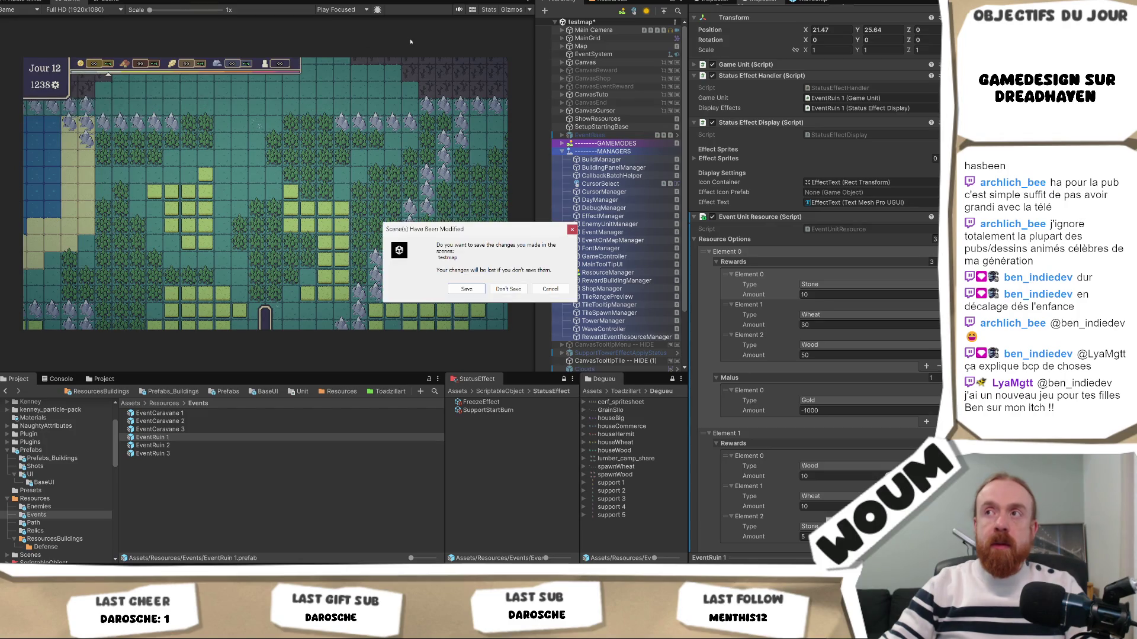
pyautogui.click(504, 289)
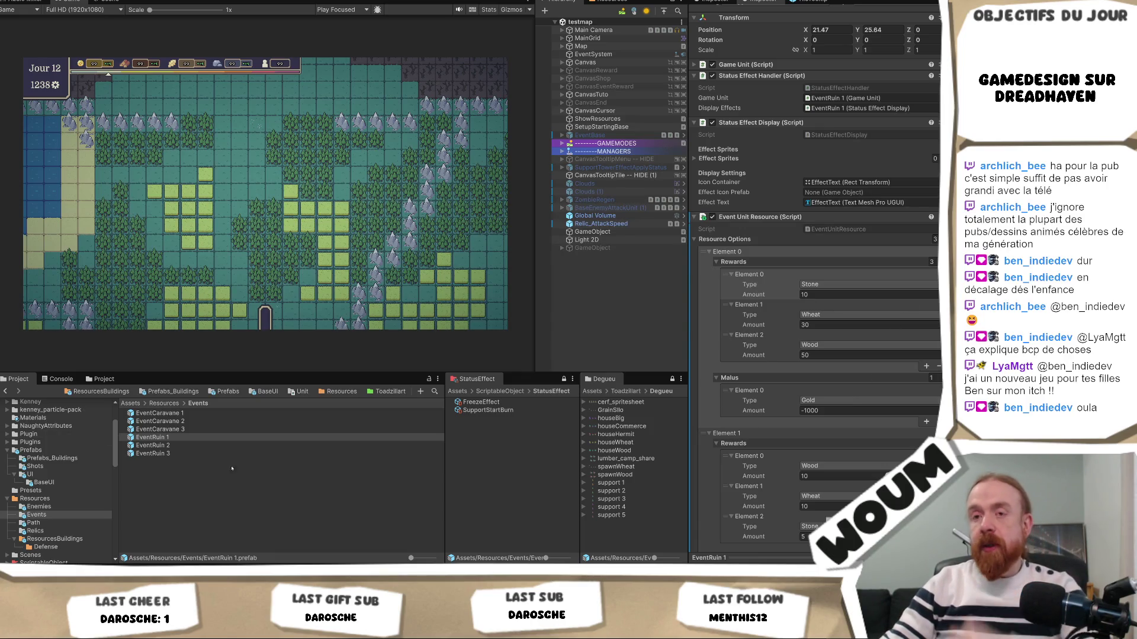
pyautogui.click(157, 413)
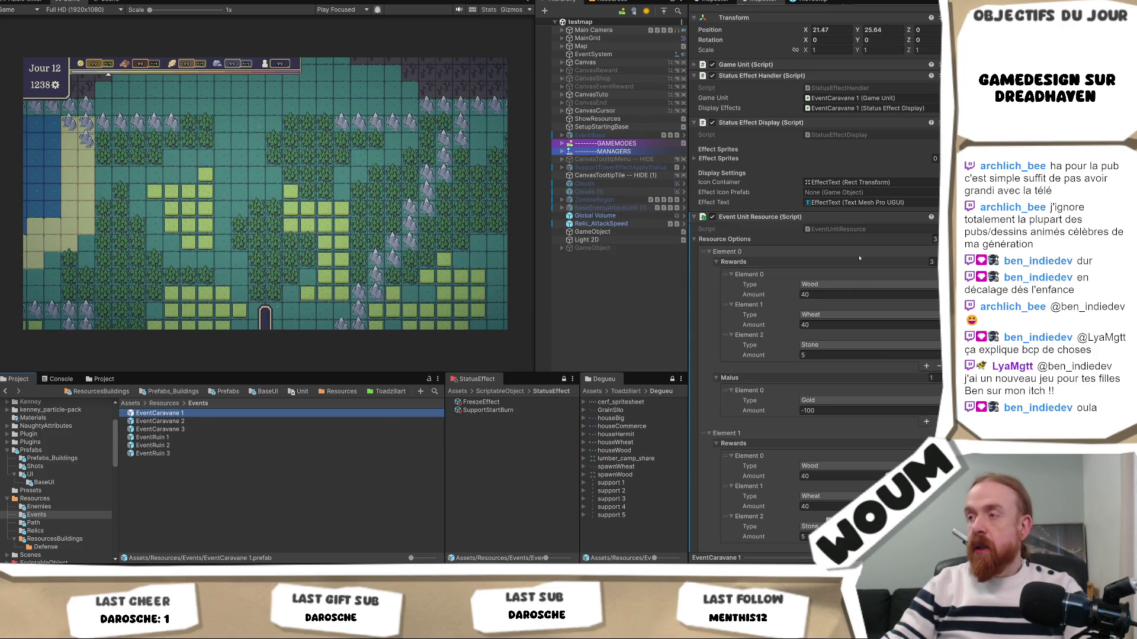
# Step: Open Element 0's resource type list and close it, leaving the first reward as Wood
pyautogui.click(828, 285)
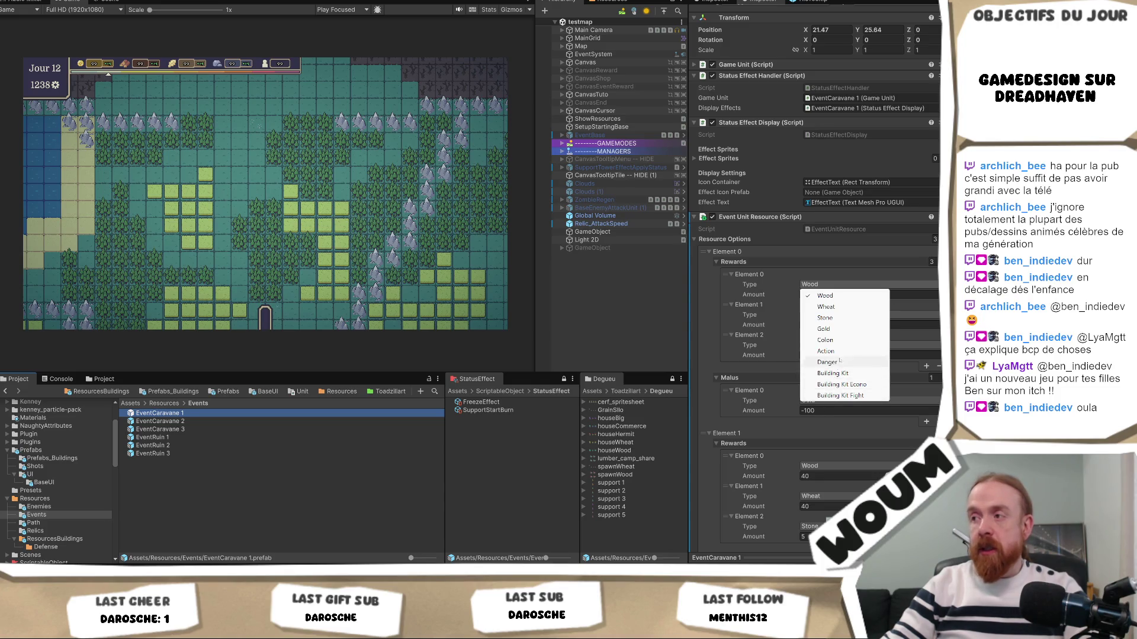
pyautogui.click(805, 255)
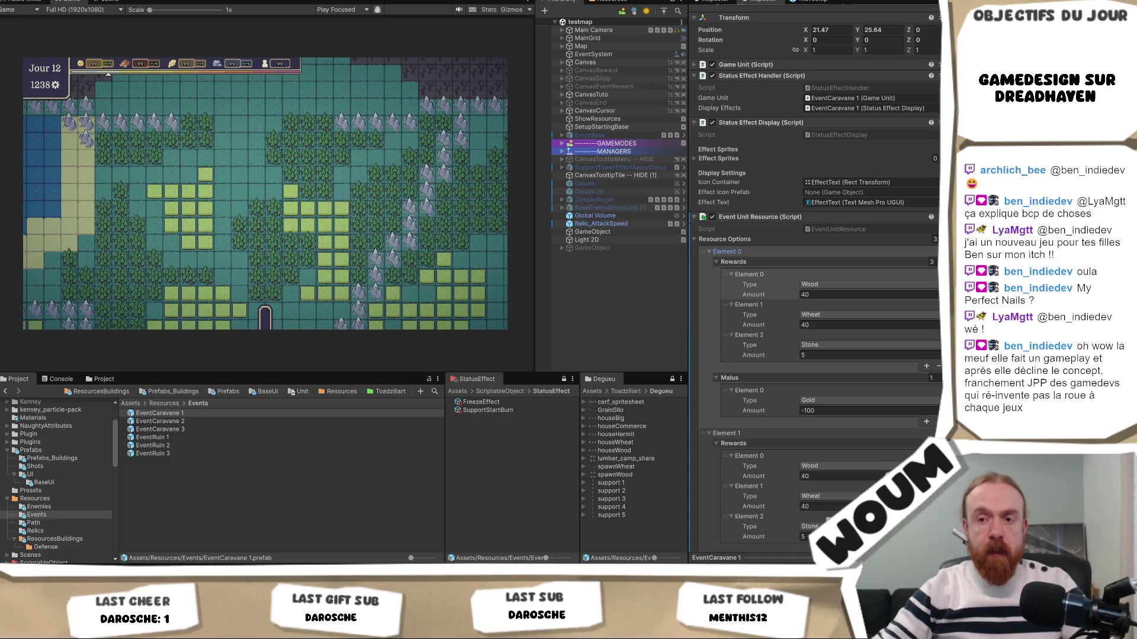
pyautogui.hotkey('alt', 'Tab')
pyautogui.hotkey('alt', 'Tab')
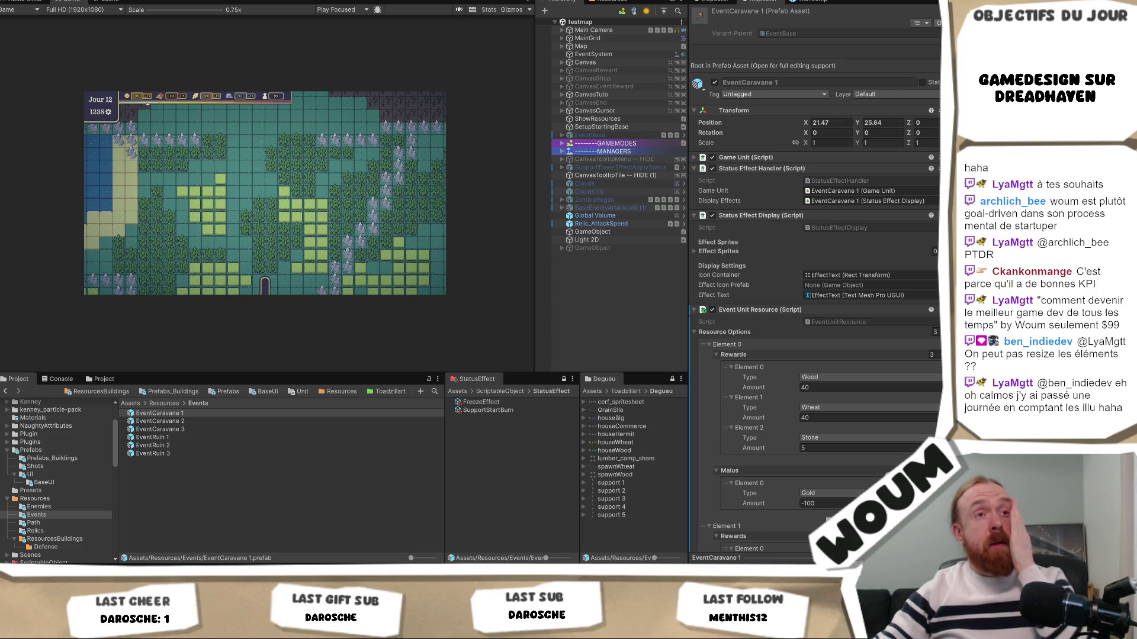
pyautogui.hotkey('alt', 'Tab')
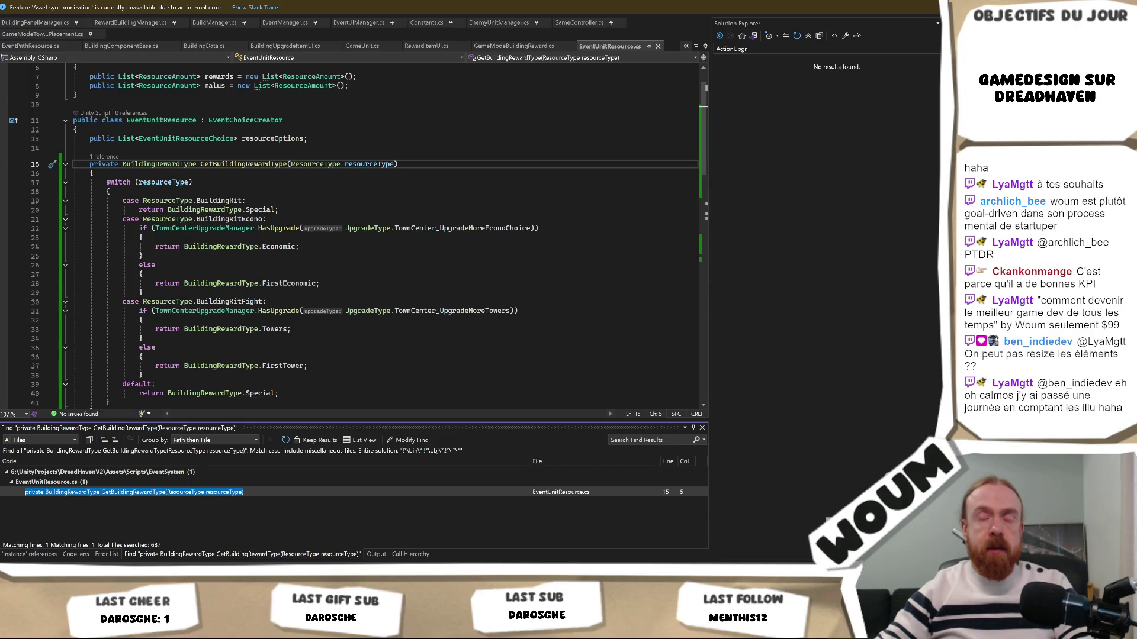
# Step: Scroll through GetEventChoices in EventUnitResource.cs, then switch to Unity to recompile
pyautogui.scroll(-8, 242, 290)
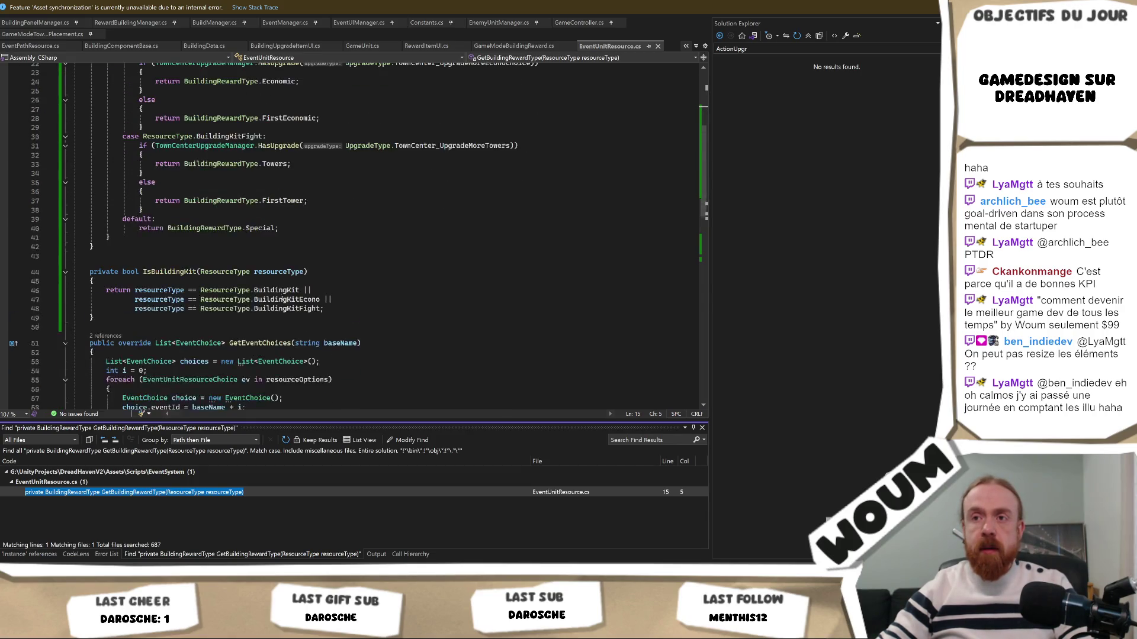
pyautogui.scroll(-3, 284, 304)
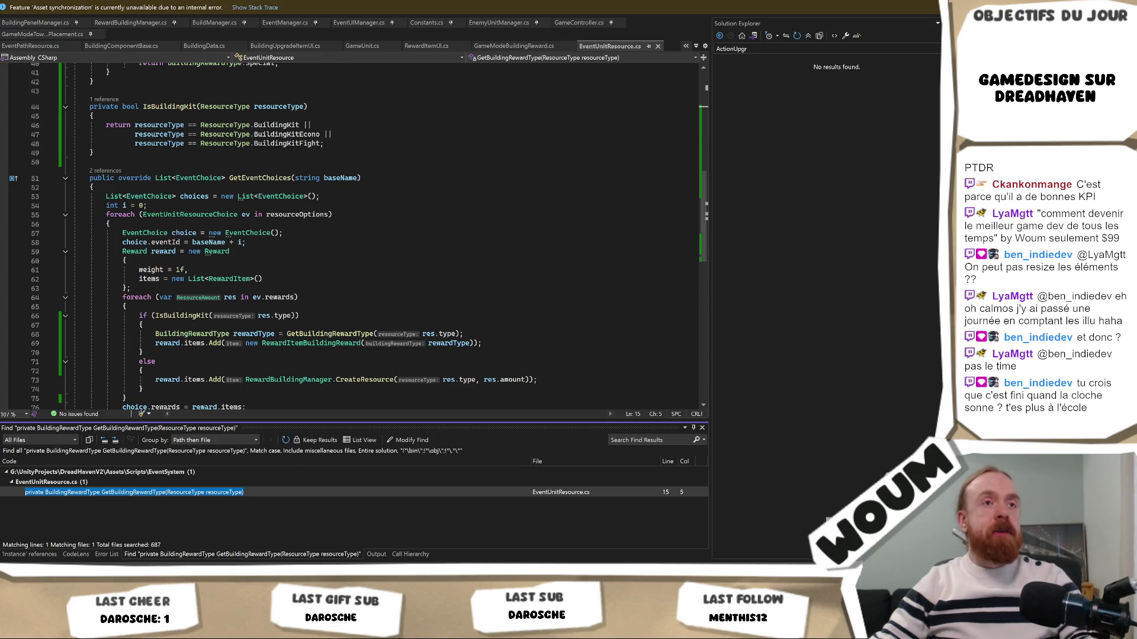
pyautogui.hotkey('alt', 'Tab')
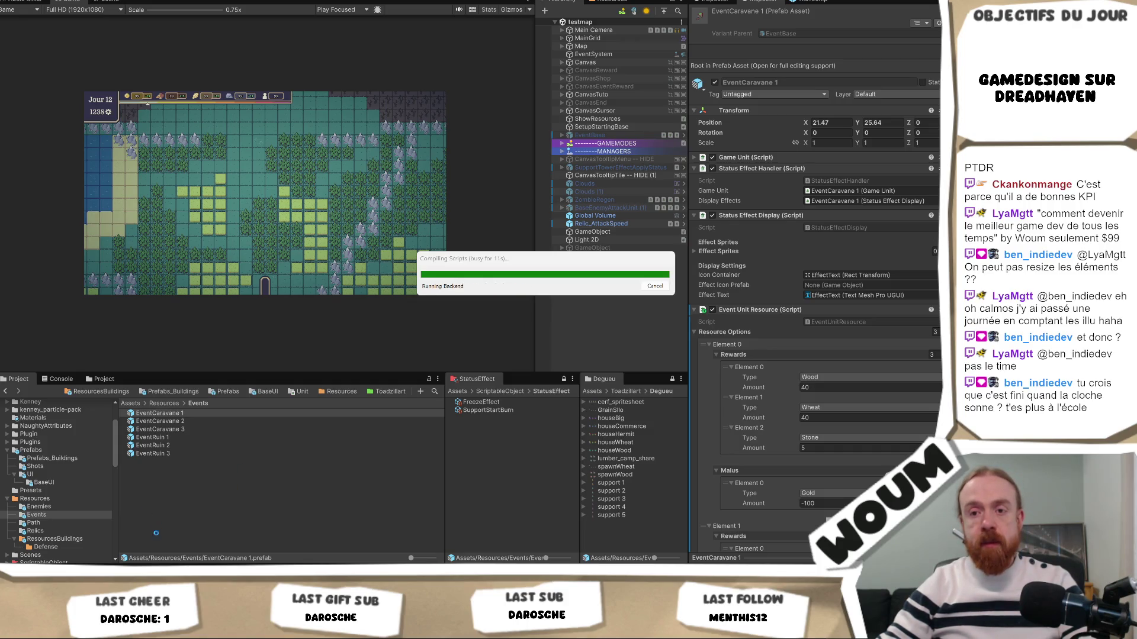
# Step: Switch from Unity back to EventUnitResource.cs in Visual Studio while scripts compile
pyautogui.hotkey('alt', 'Tab')
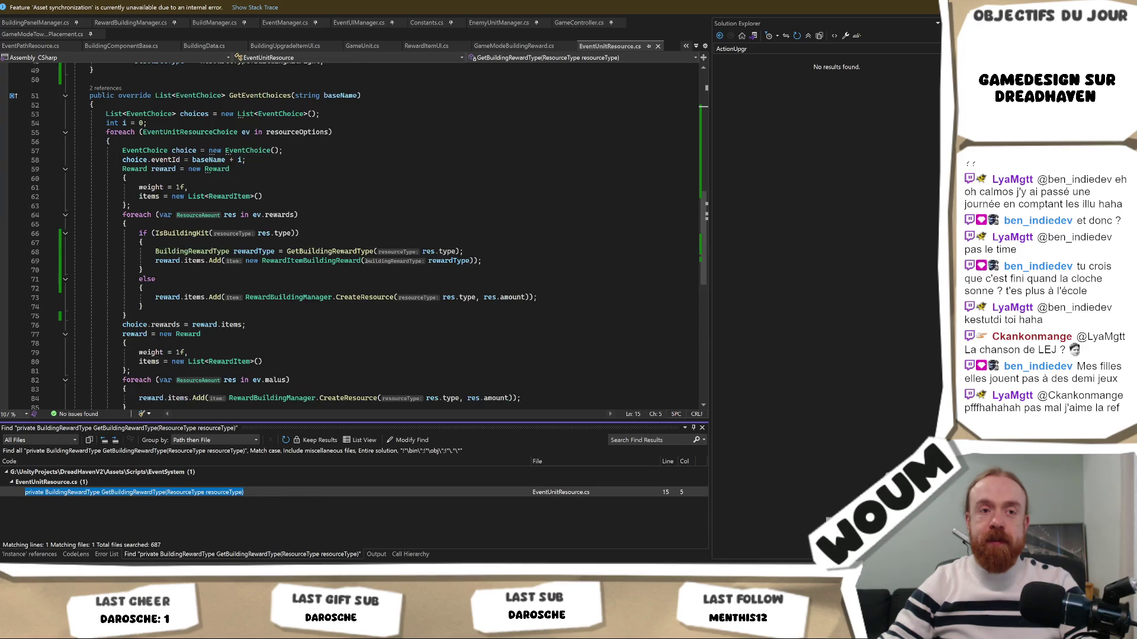
# Step: Scroll through GetEventChoices to the GetBuildingRewardType call
pyautogui.scroll(-1, 366, 260)
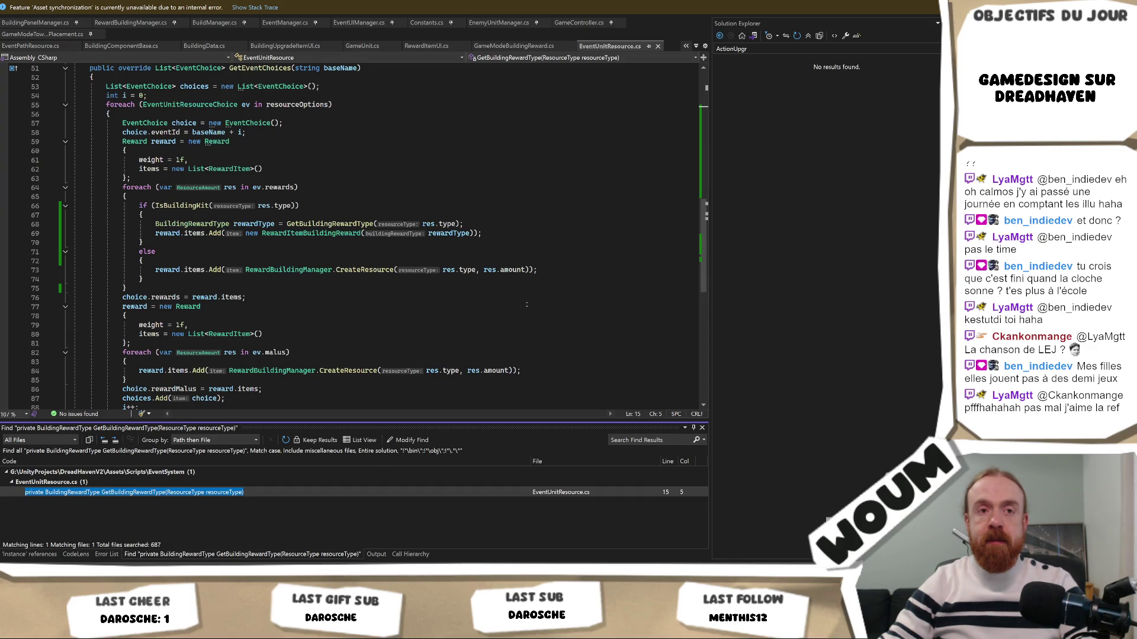
pyautogui.scroll(-1, 502, 311)
pyautogui.scroll(1, 502, 310)
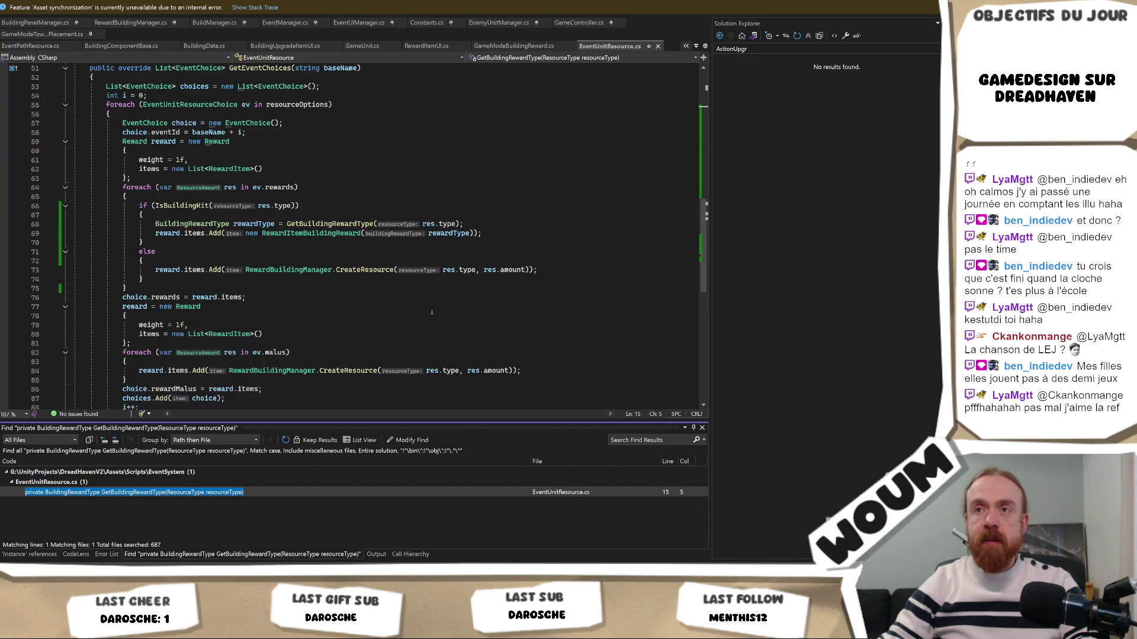
pyautogui.click(355, 224)
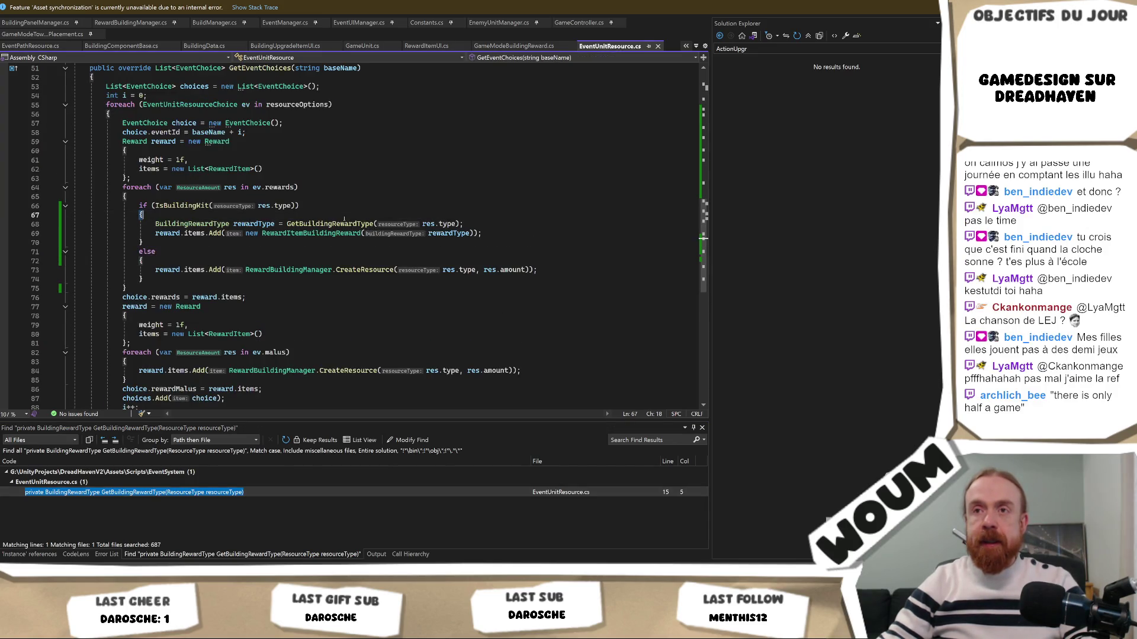
pyautogui.scroll(3, 445, 249)
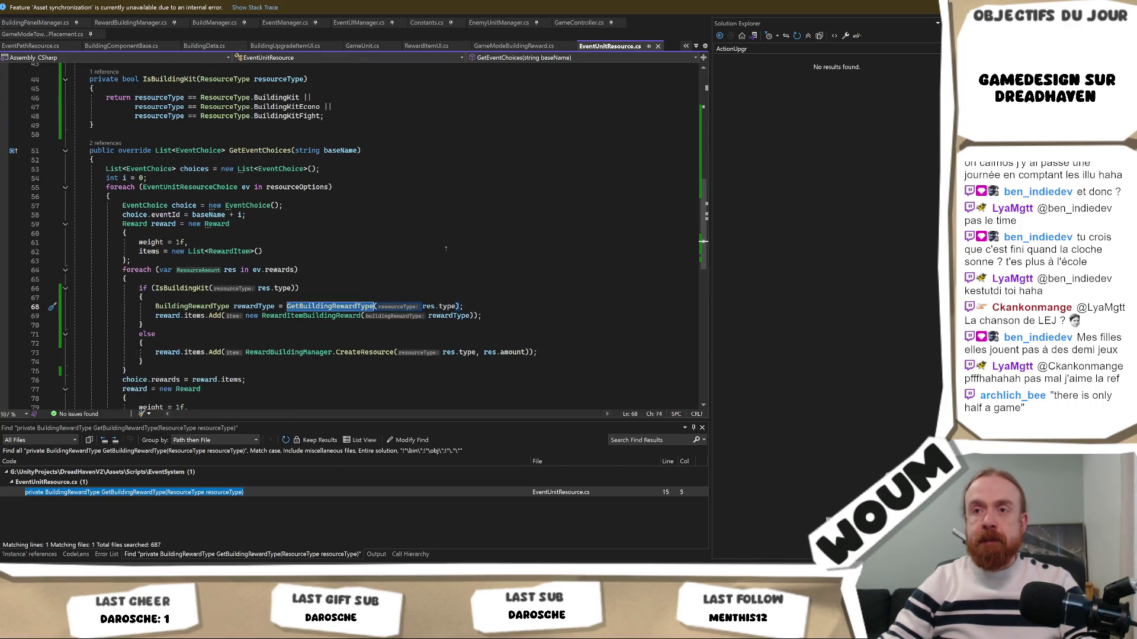
# Step: Inspect RewardItemBuildingReward and the kit check's else branch, then open GetBuildingRewardType's definition
pyautogui.doubleClick(311, 316)
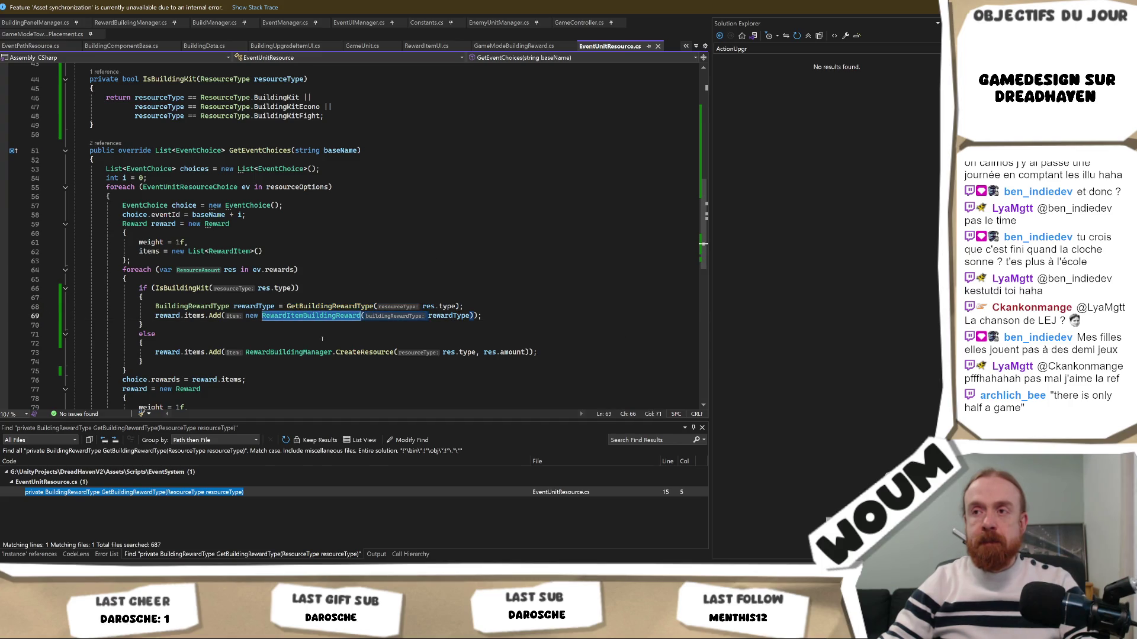
pyautogui.click(322, 335)
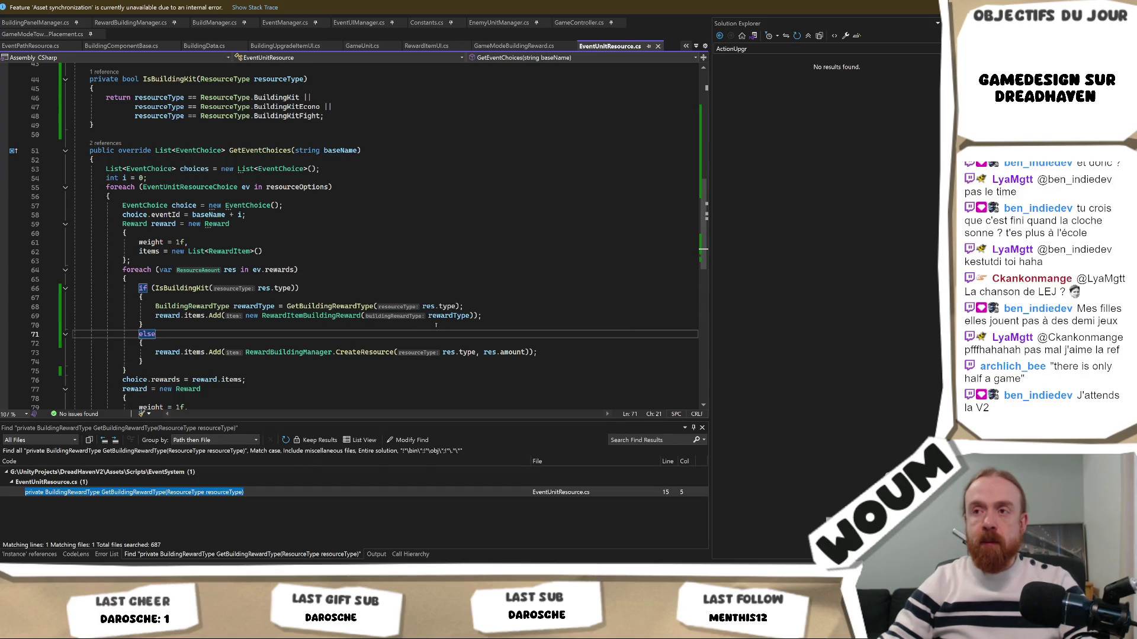
pyautogui.click(469, 315)
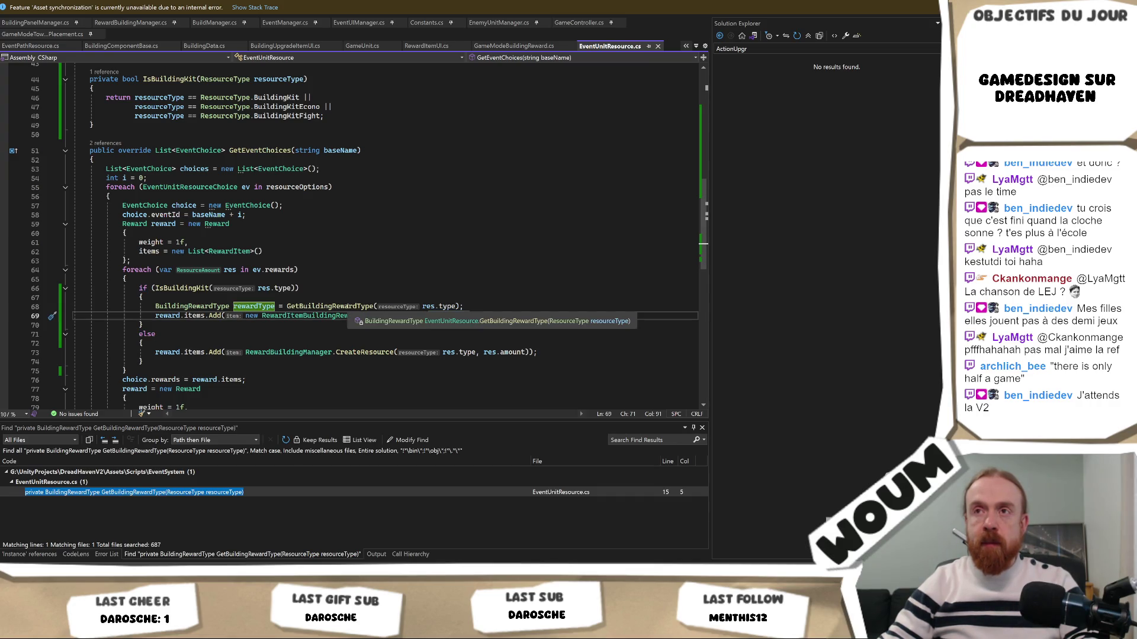
pyautogui.click(350, 306)
pyautogui.scroll(9, 295, 227)
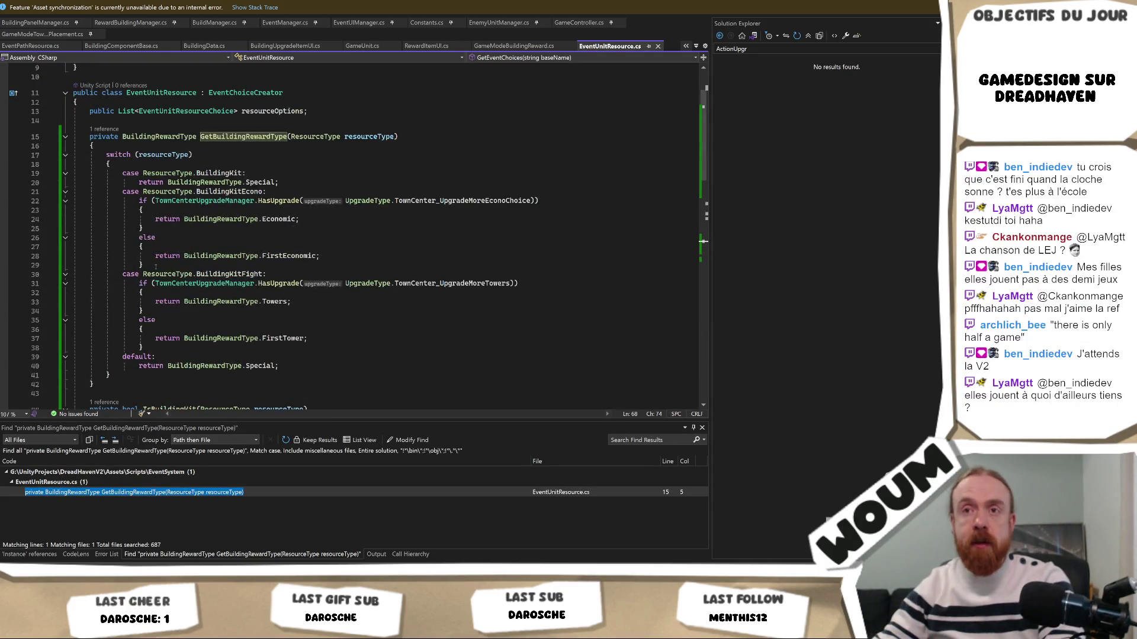
# Step: Delete the upgrade checks so BuildingKitEcono always returns Economic
pyautogui.moveTo(143, 265); pyautogui.dragTo(345, 222)
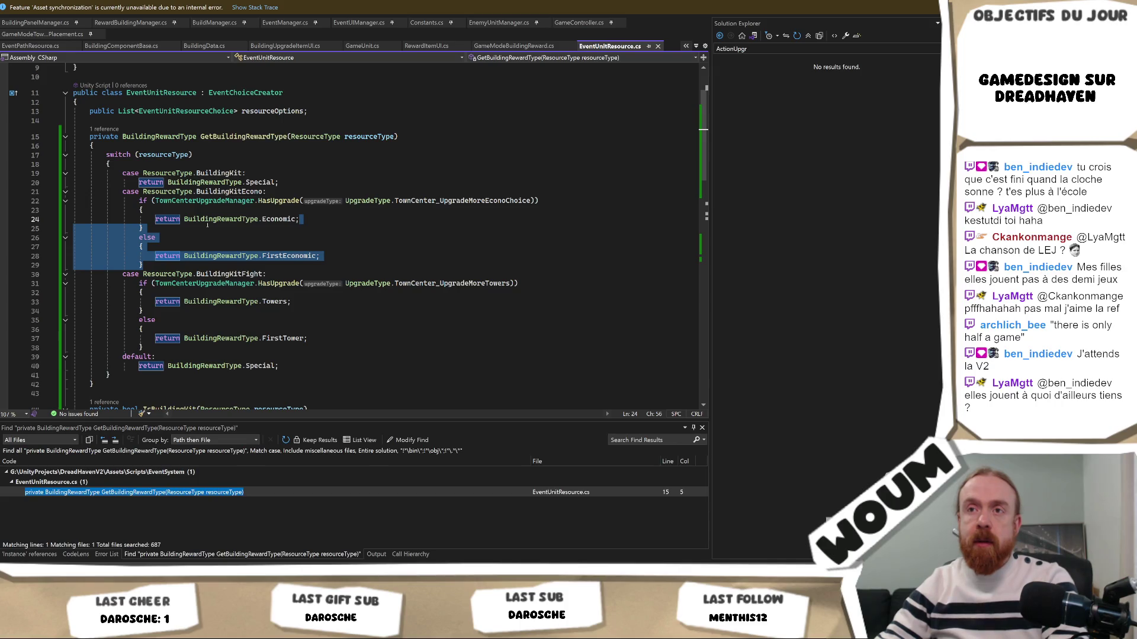
pyautogui.press('Delete')
pyautogui.moveTo(323, 209); pyautogui.dragTo(320, 192)
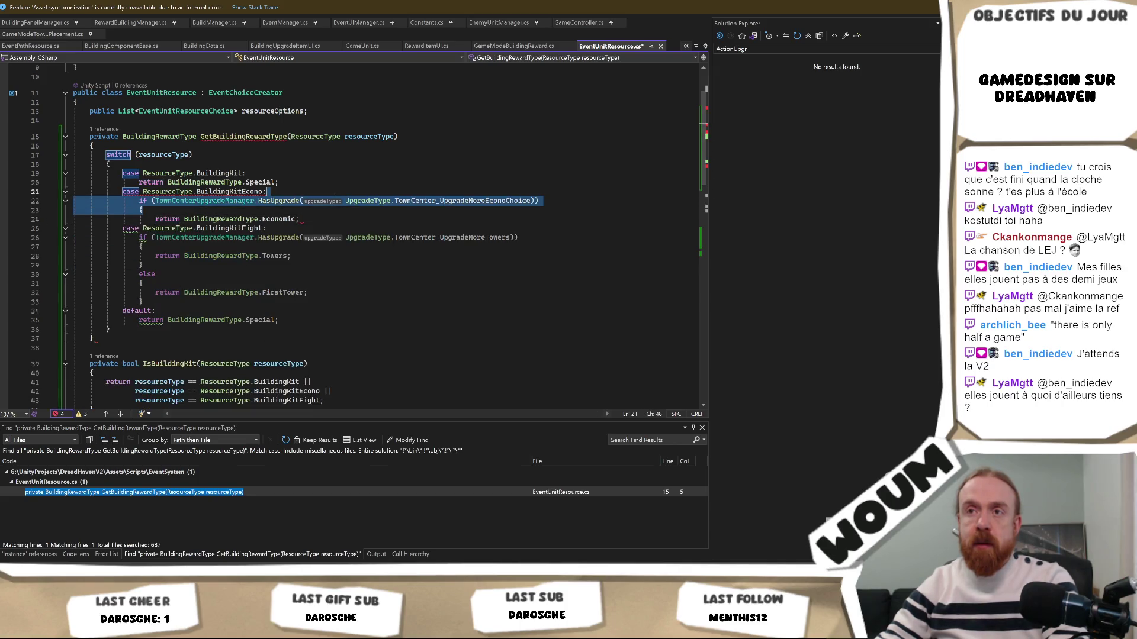
pyautogui.press('Delete')
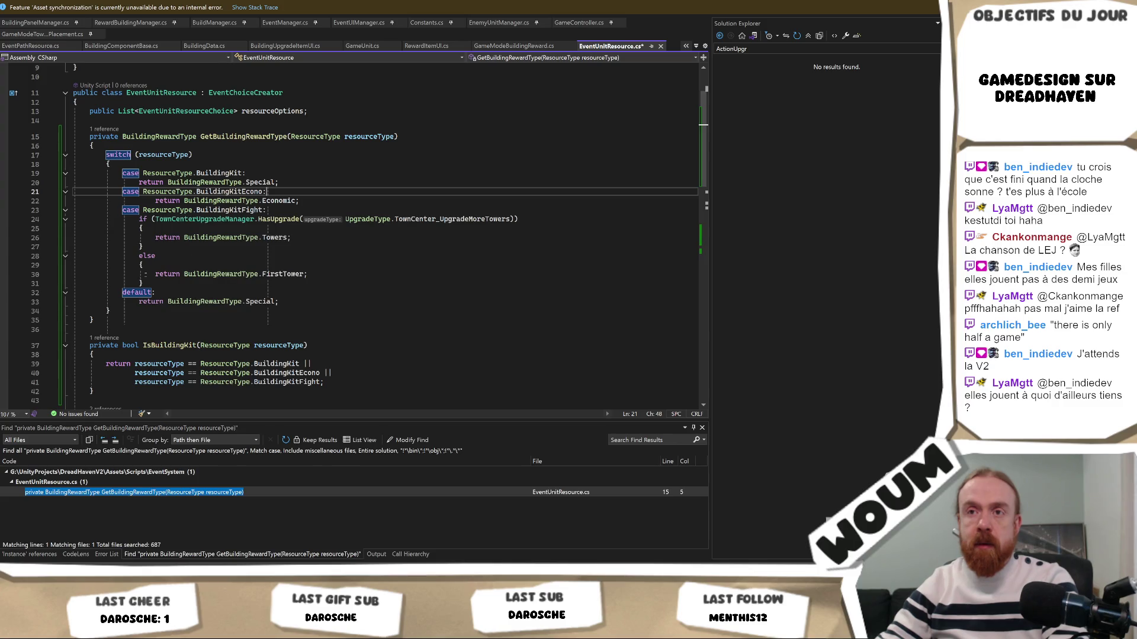
# Step: Delete the upgrade checks so BuildingKitFight always returns Towers, then save the file
pyautogui.moveTo(145, 283)
pyautogui.mouseDown()
pyautogui.moveTo(177, 246)
pyautogui.moveTo(223, 238)
pyautogui.moveTo(405, 239)
pyautogui.mouseUp()
pyautogui.press('Delete')
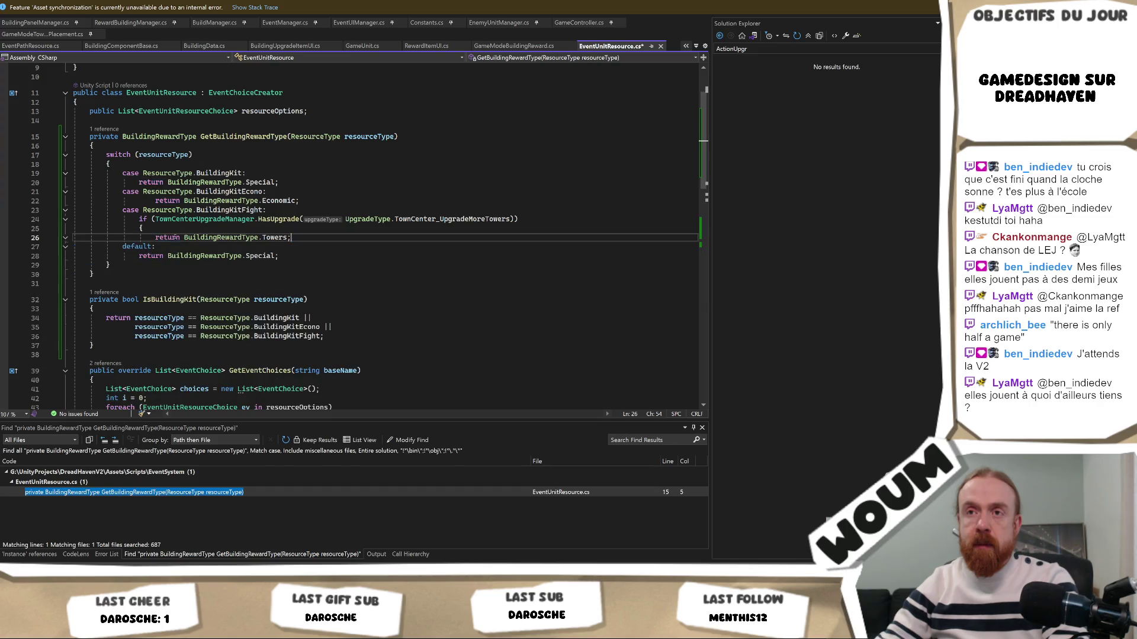
pyautogui.moveTo(521, 219); pyautogui.dragTo(268, 210)
pyautogui.press('Delete')
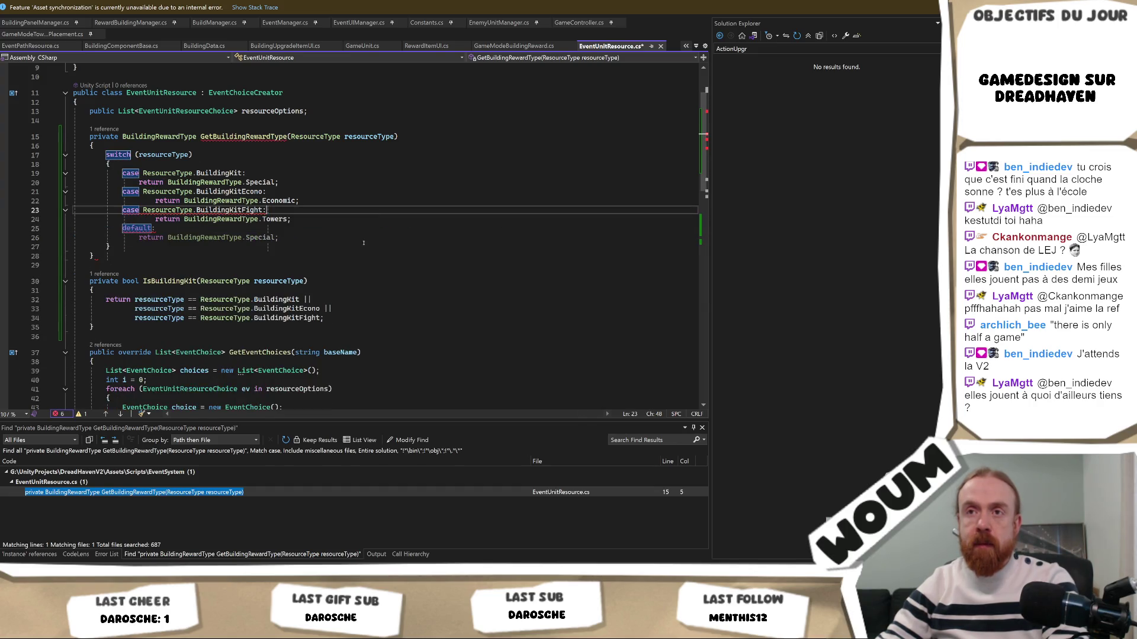
pyautogui.hotkey('ctrl', 's')
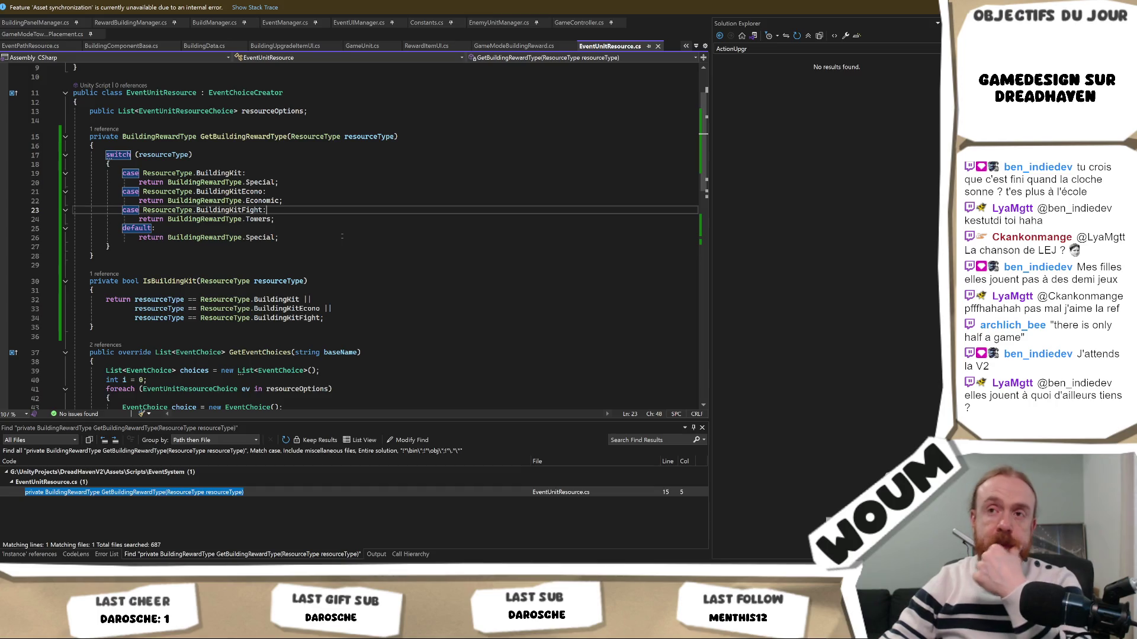
pyautogui.scroll(-4, 341, 236)
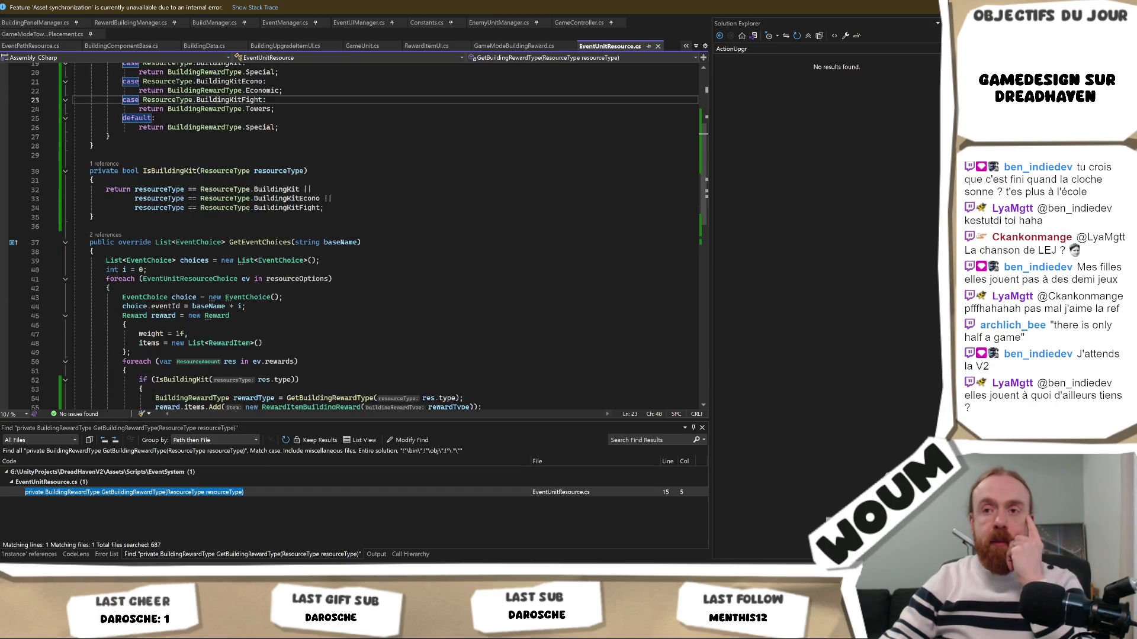
# Step: Go to the definition of RewardItemBuildingReward from line 55 in GetEventChoices
pyautogui.scroll(-2, 342, 245)
pyautogui.scroll(-4, 342, 245)
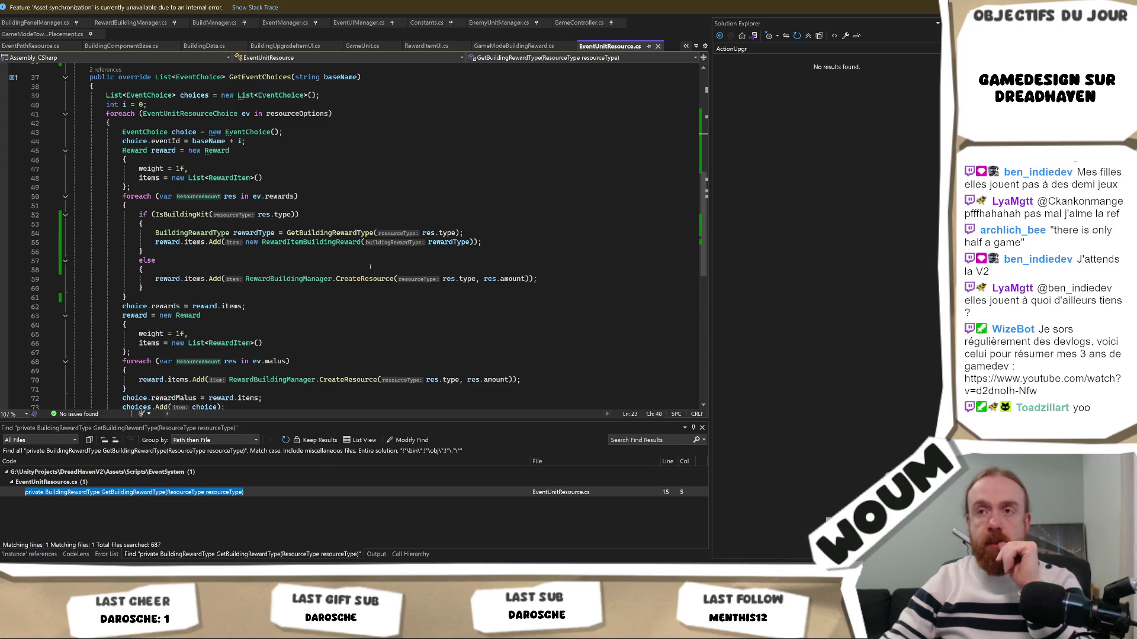
pyautogui.click(344, 236)
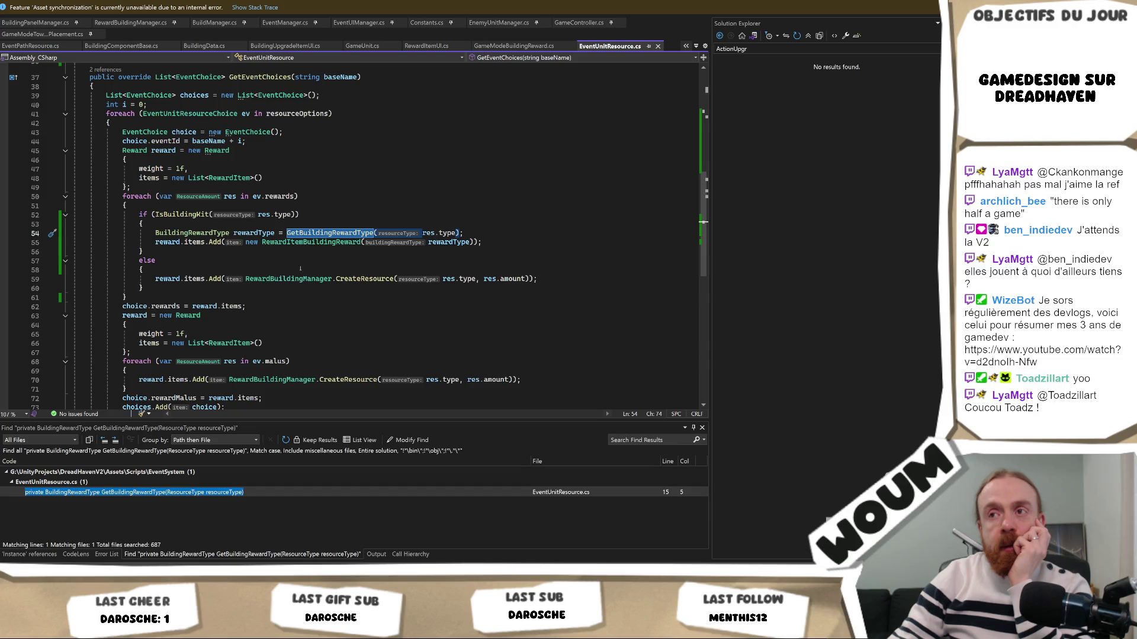
pyautogui.doubleClick(301, 242)
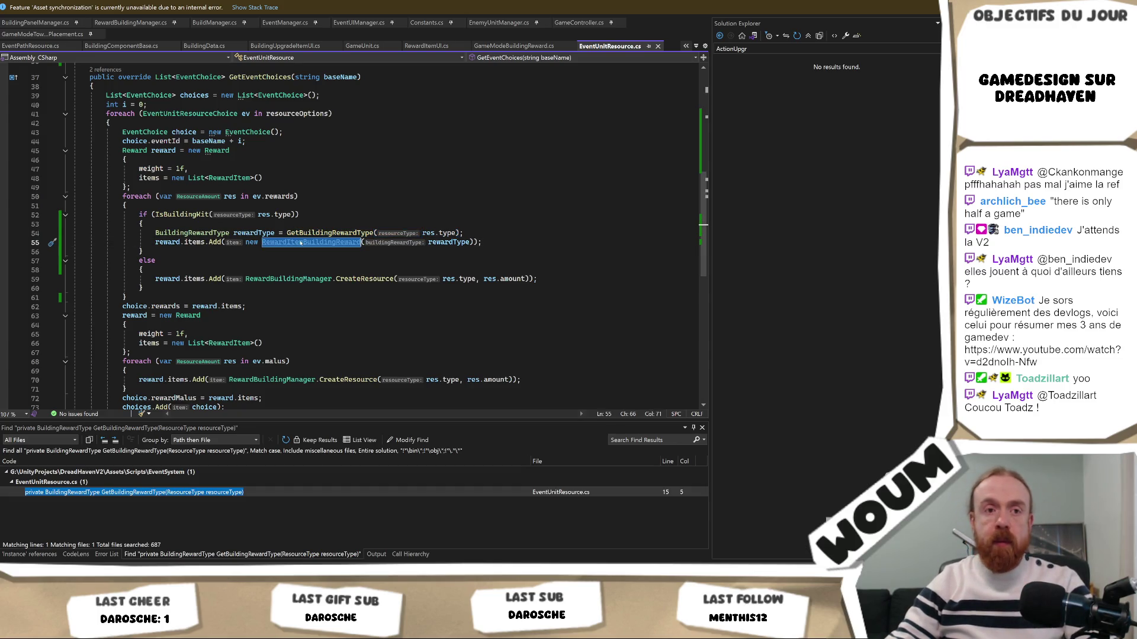
pyautogui.press('F12')
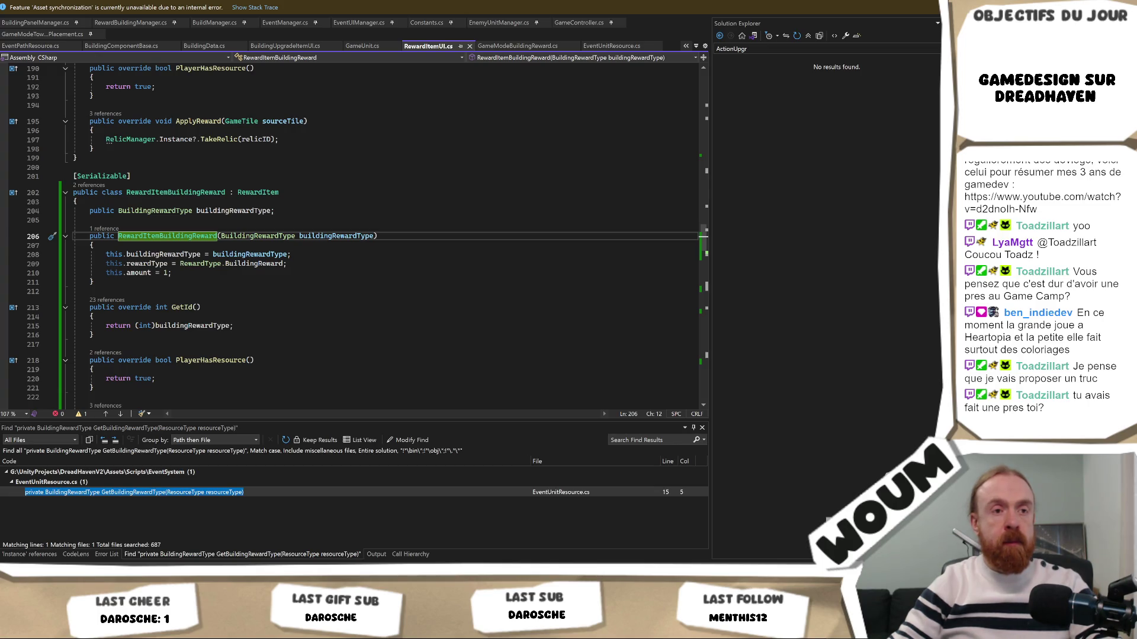
# Step: Leave the RewardItemBuildingReward constructor in RewardItemUI.cs and return to the Unity editor
pyautogui.hotkey('alt', 'Tab')
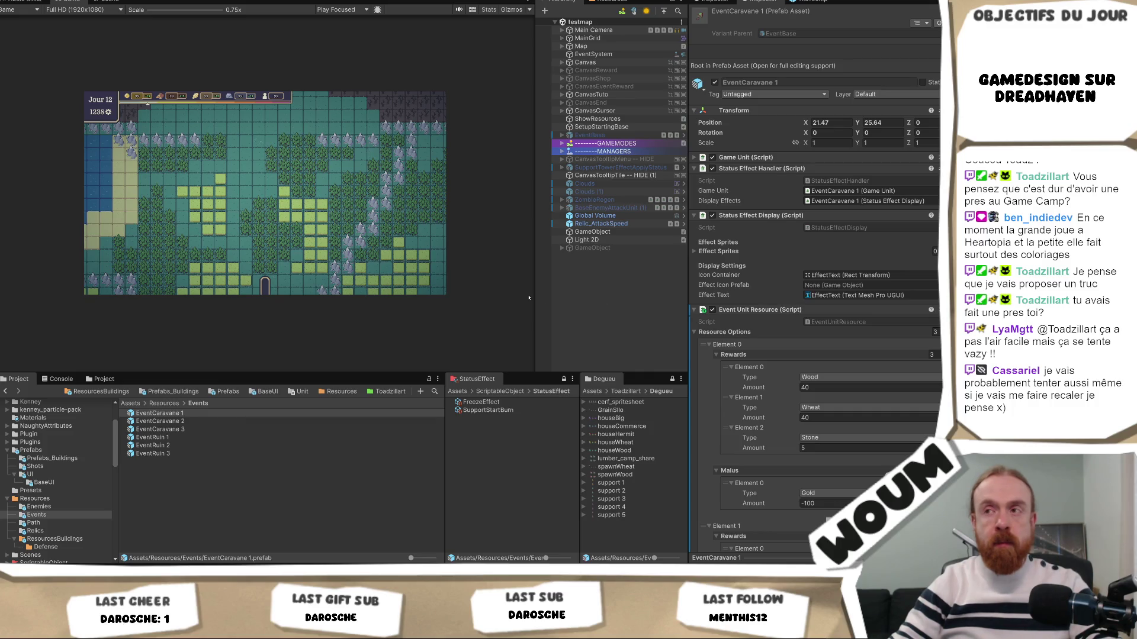
# Step: Widen the Game view until the map shows at 1x, then widen the Hierarchy slightly
pyautogui.moveTo(534, 293); pyautogui.dragTo(505, 295)
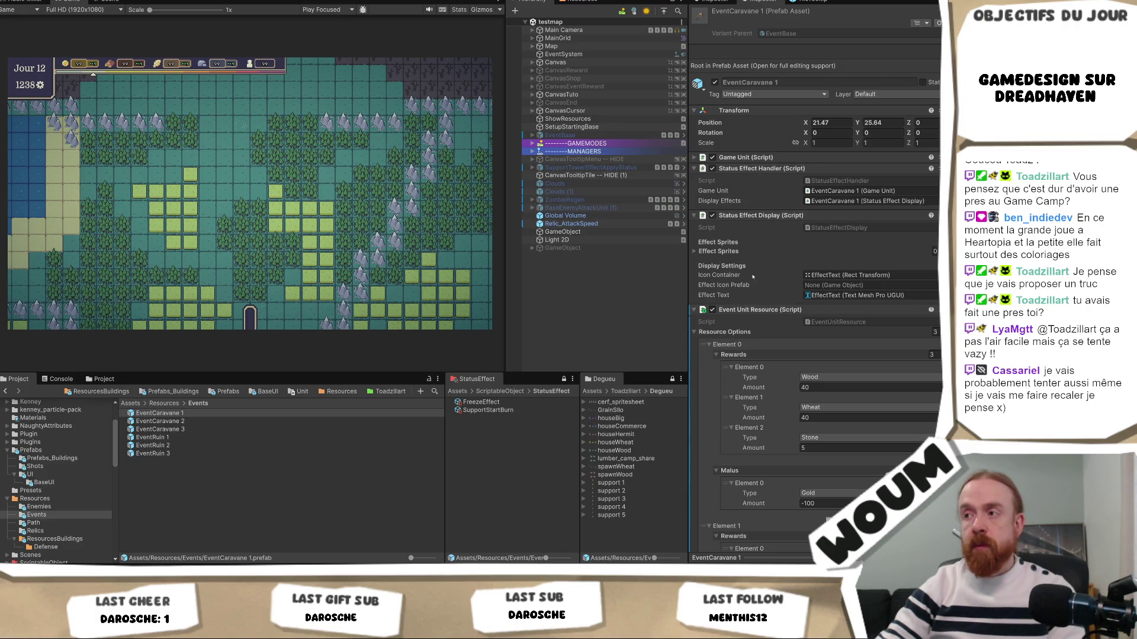
pyautogui.scroll(-4, 755, 289)
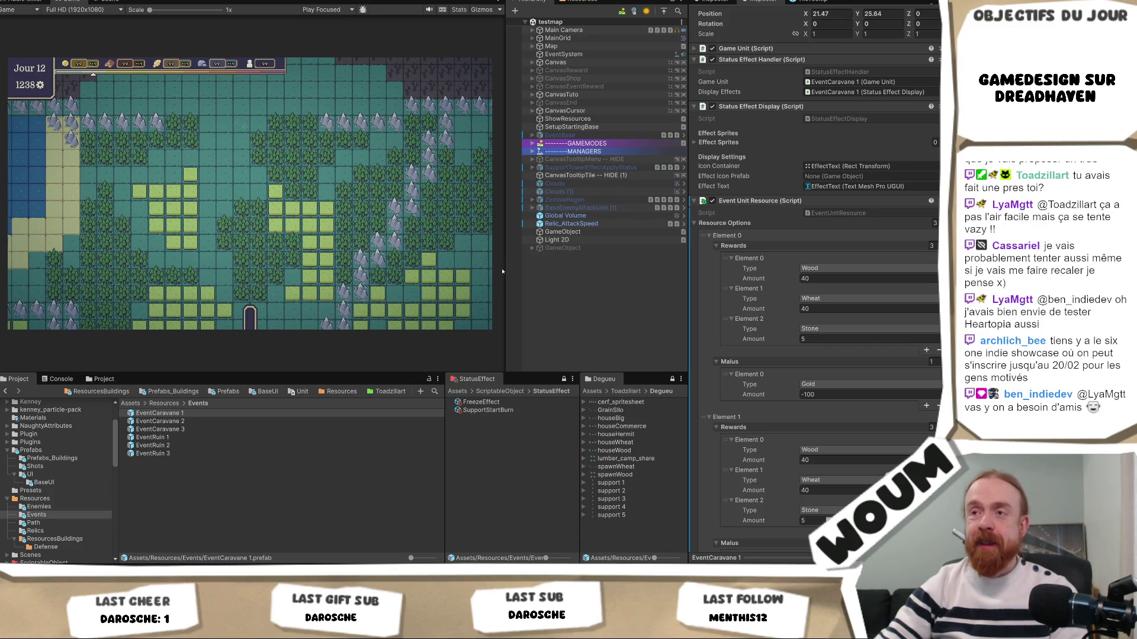
pyautogui.moveTo(506, 268); pyautogui.dragTo(502, 270)
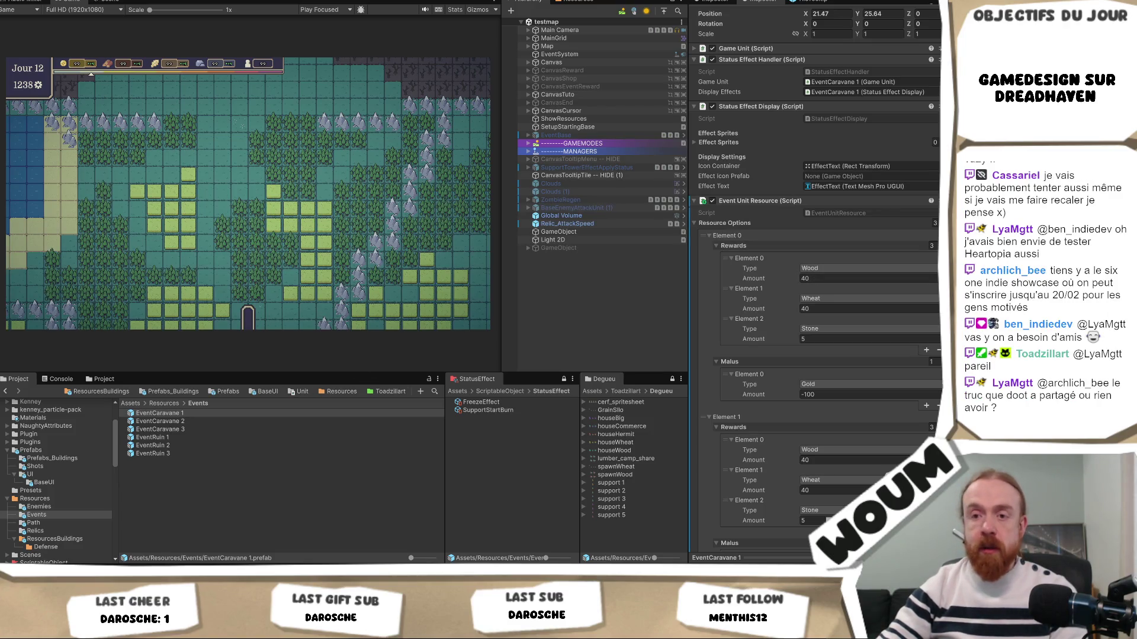
pyautogui.hotkey('alt', 'Tab')
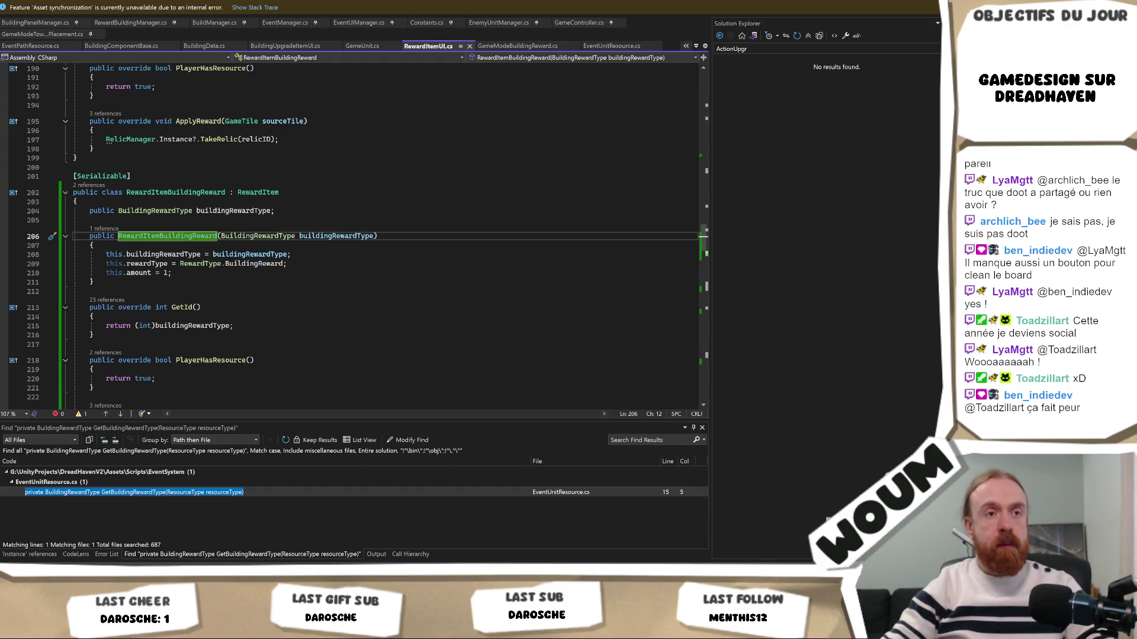
# Step: In the Unity editor, select all three EventCaravane prefabs together
pyautogui.click(275, 344)
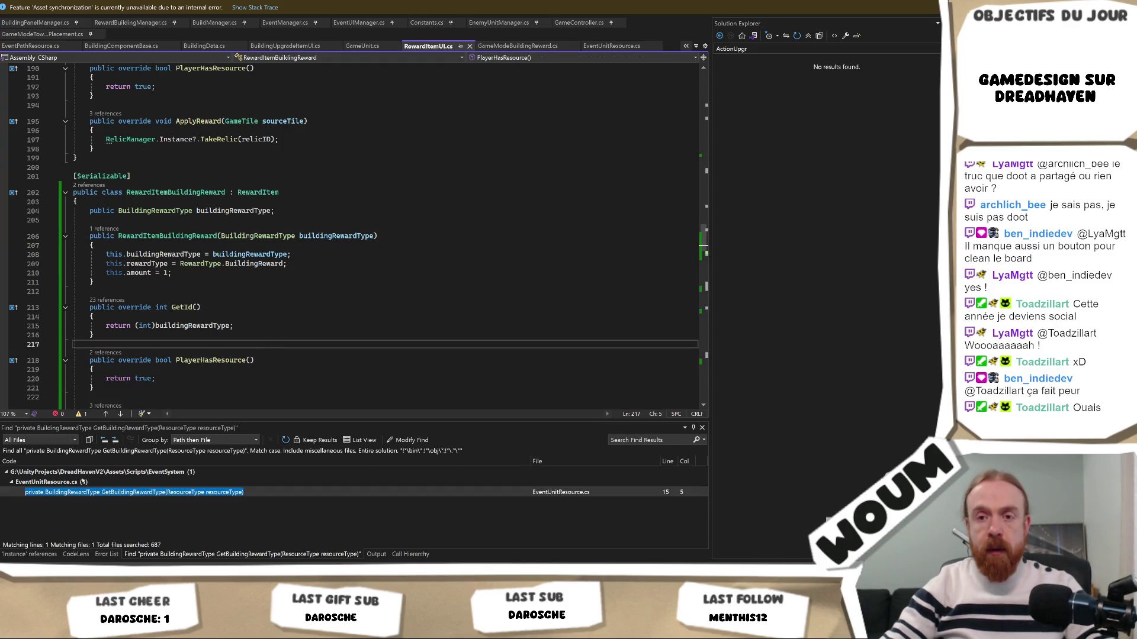
pyautogui.moveTo(56, 627)
pyautogui.click(56, 530)
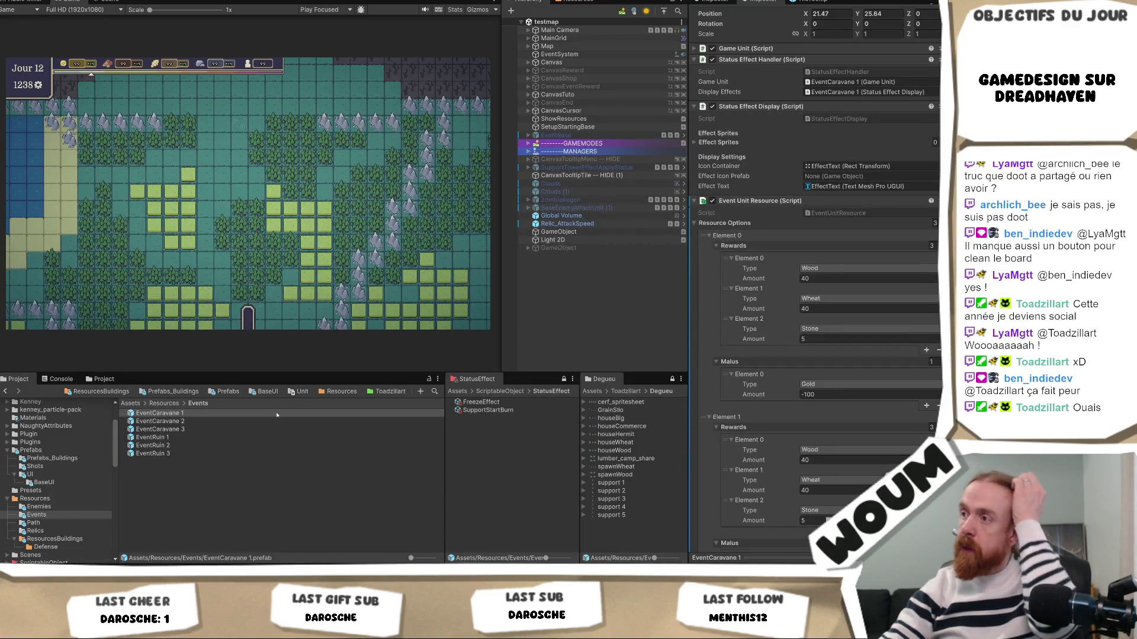
pyautogui.click(197, 420)
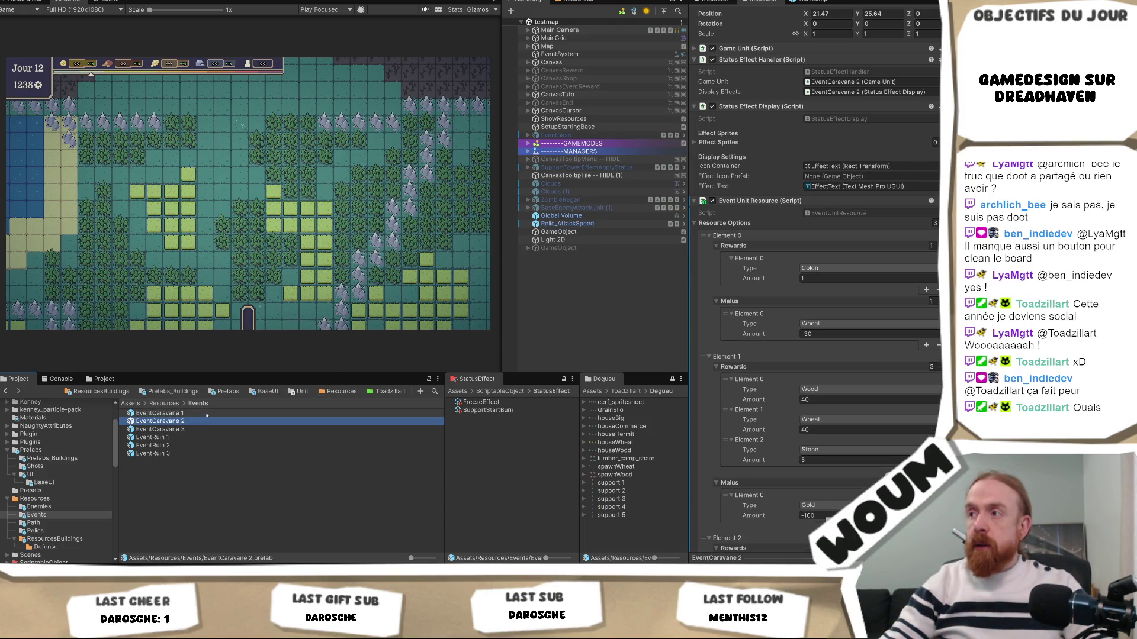
pyautogui.click(190, 414)
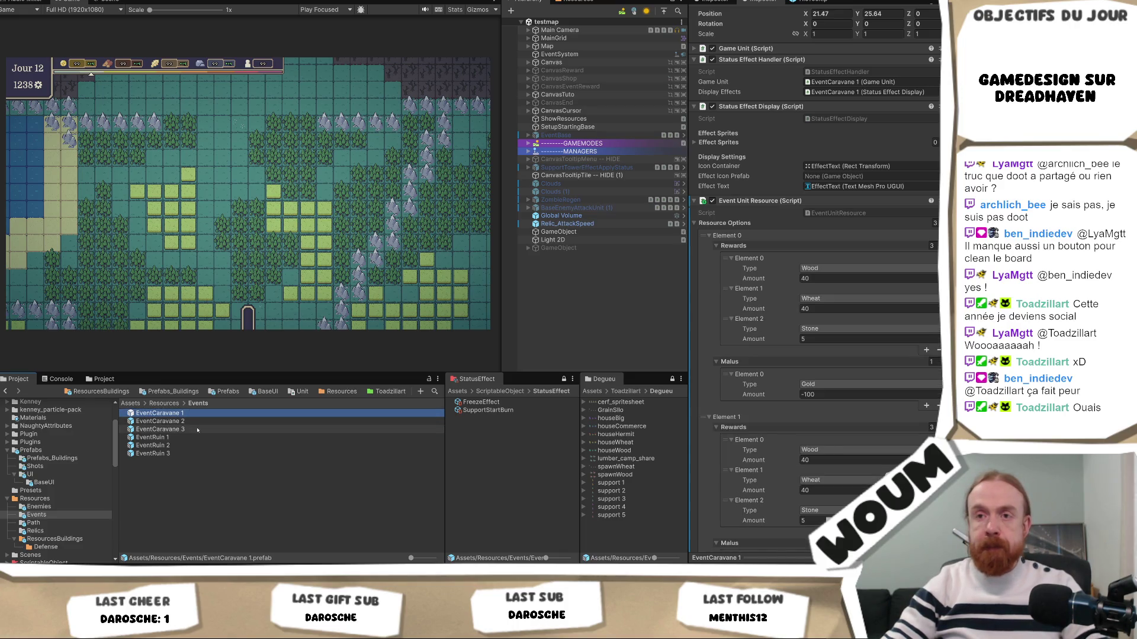
pyautogui.keyDown('shift'); pyautogui.click(197, 429); pyautogui.keyUp('shift')
# Step: Change their second option's third reward from 5 Stone to 1 Building Kit
pyautogui.scroll(-2, 913, 431)
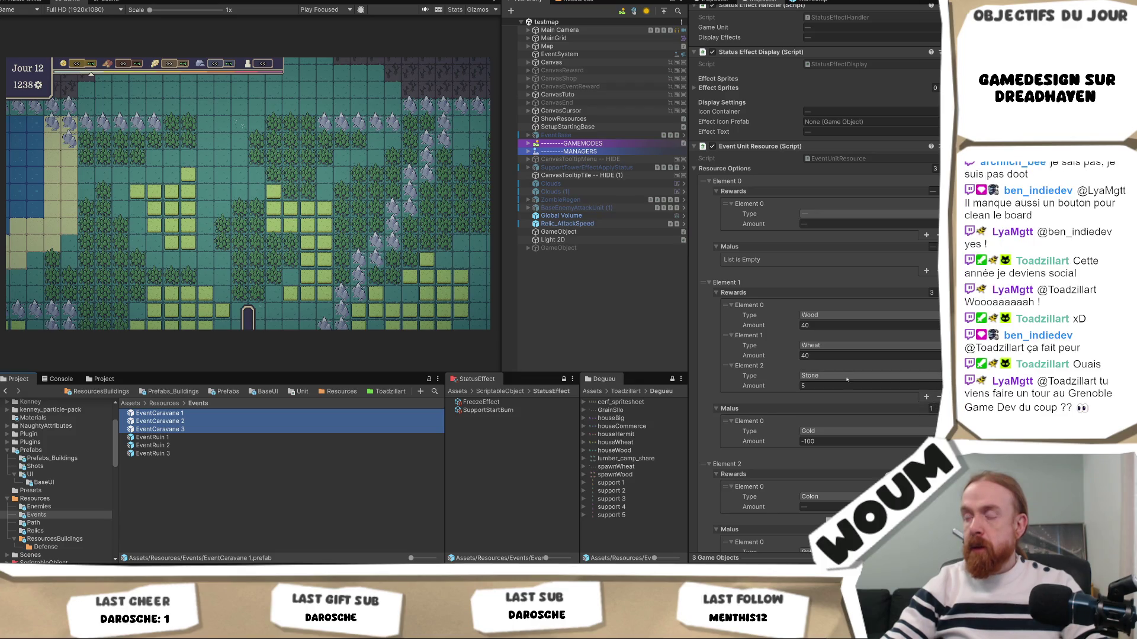
pyautogui.click(847, 377)
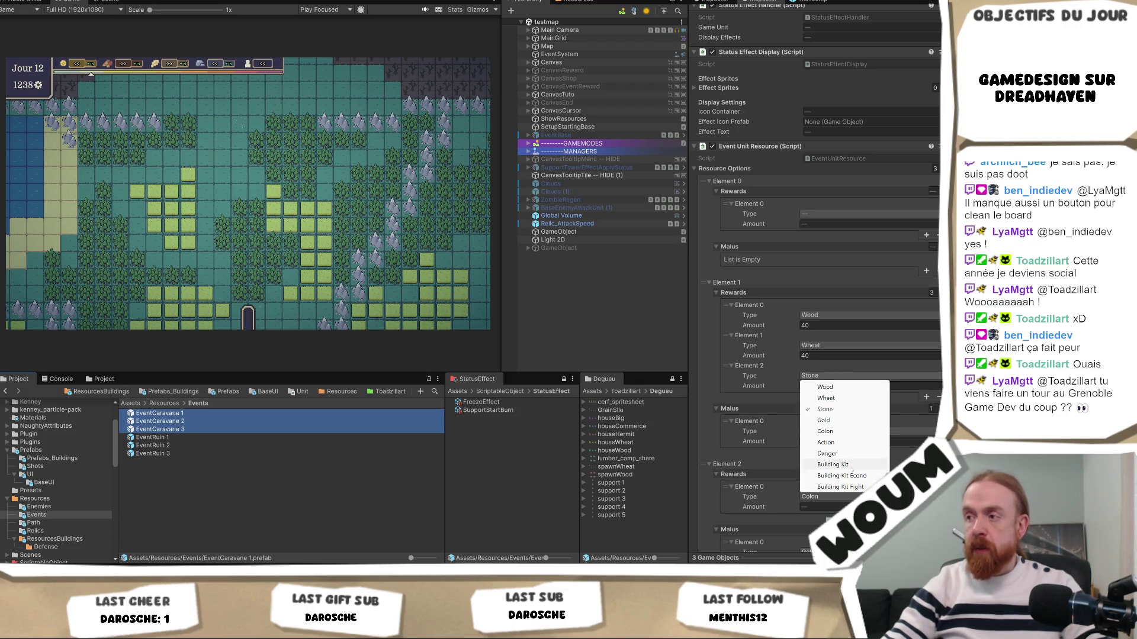
pyautogui.click(851, 468)
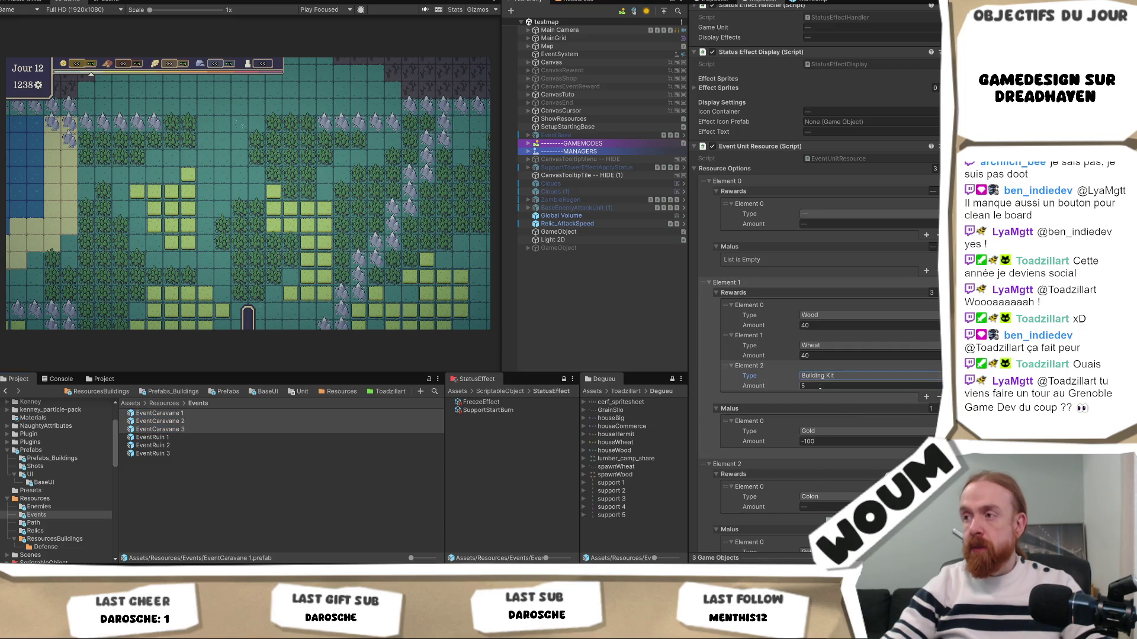
pyautogui.click(819, 386)
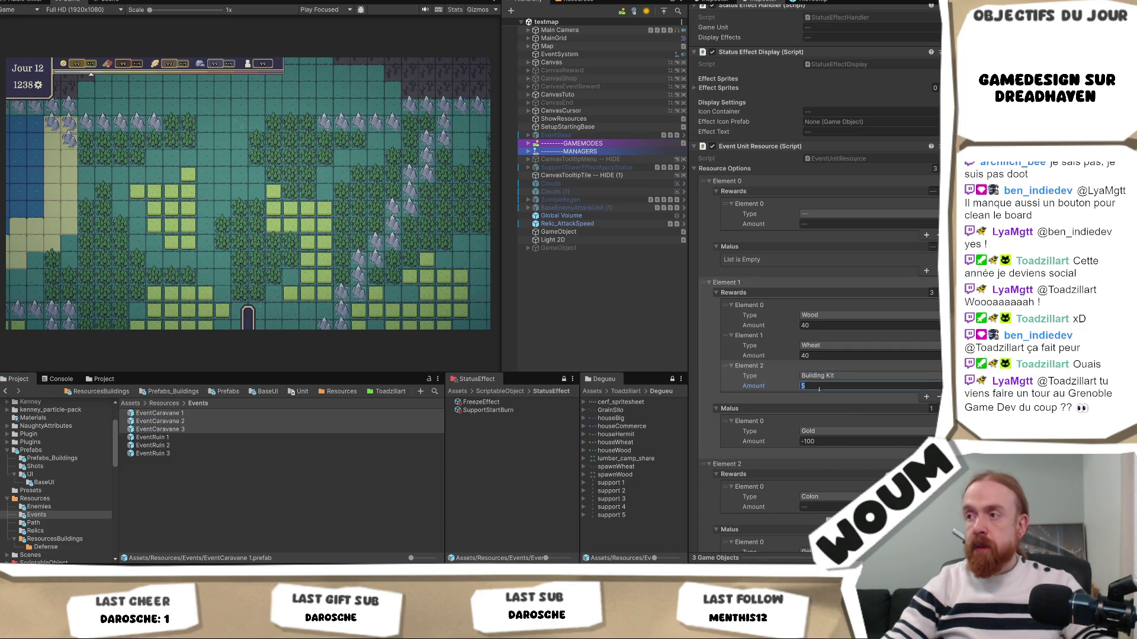
pyautogui.write('1')
pyautogui.click(596, 292)
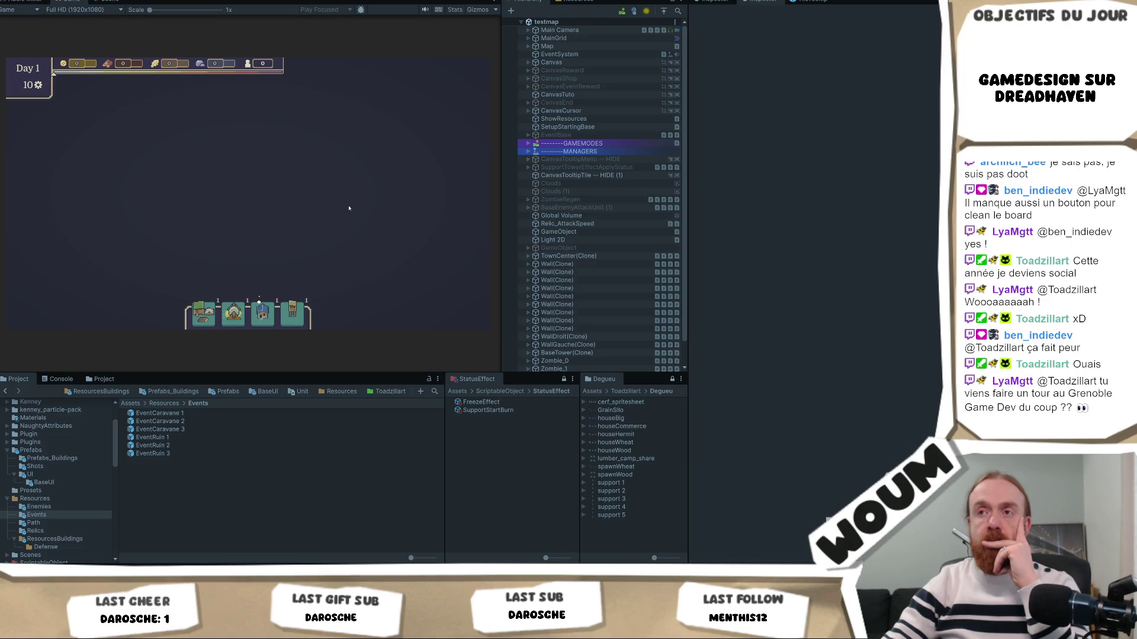
# Step: Reveal map tiles until a Merchant Caravan appears, then view and close its offers
pyautogui.click(343, 240)
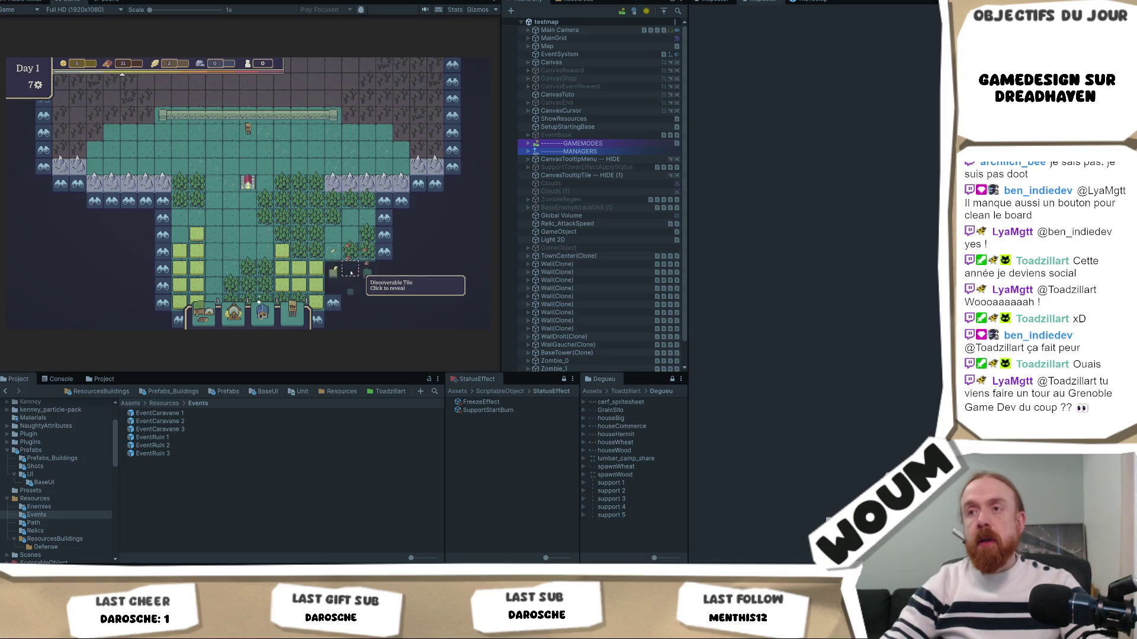
pyautogui.click(350, 273)
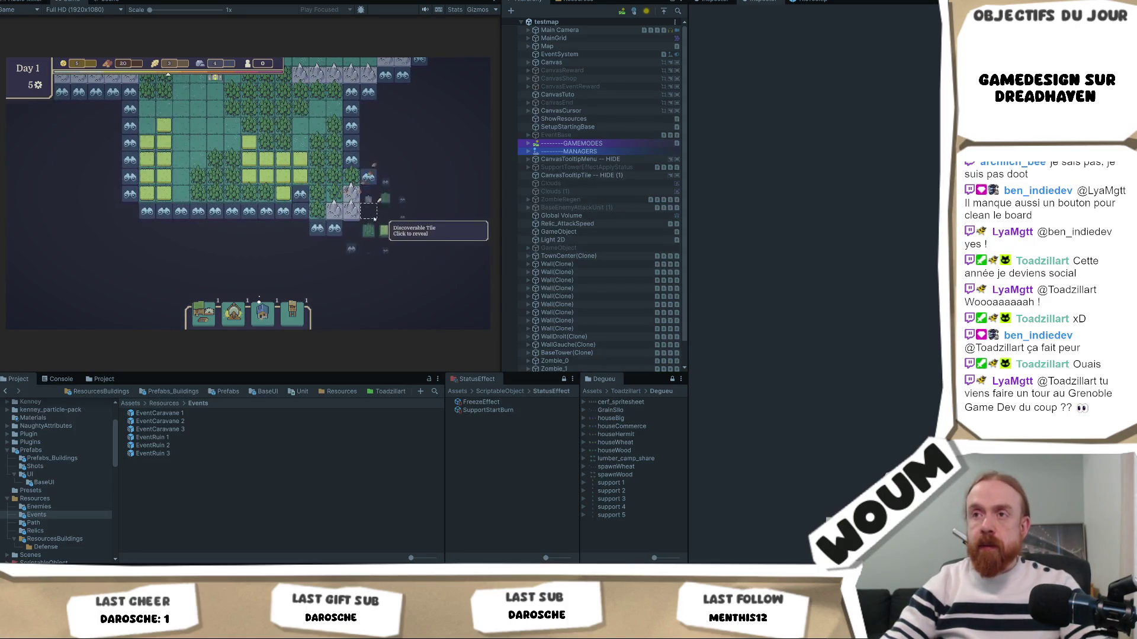
pyautogui.click(375, 219)
pyautogui.click(358, 260)
pyautogui.click(346, 294)
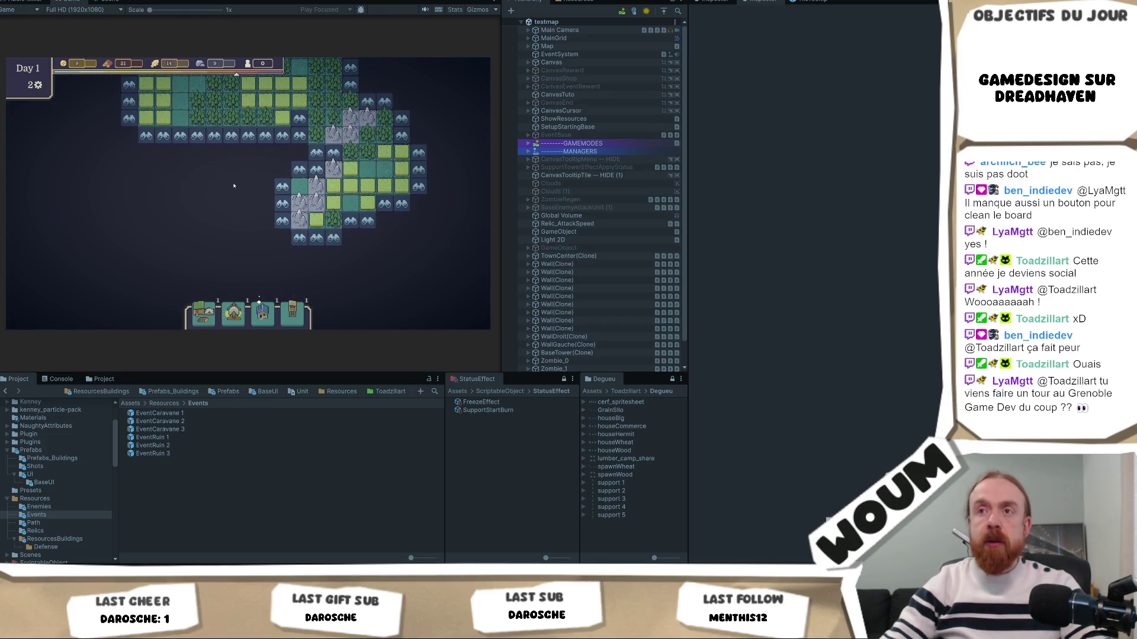
pyautogui.click(283, 188)
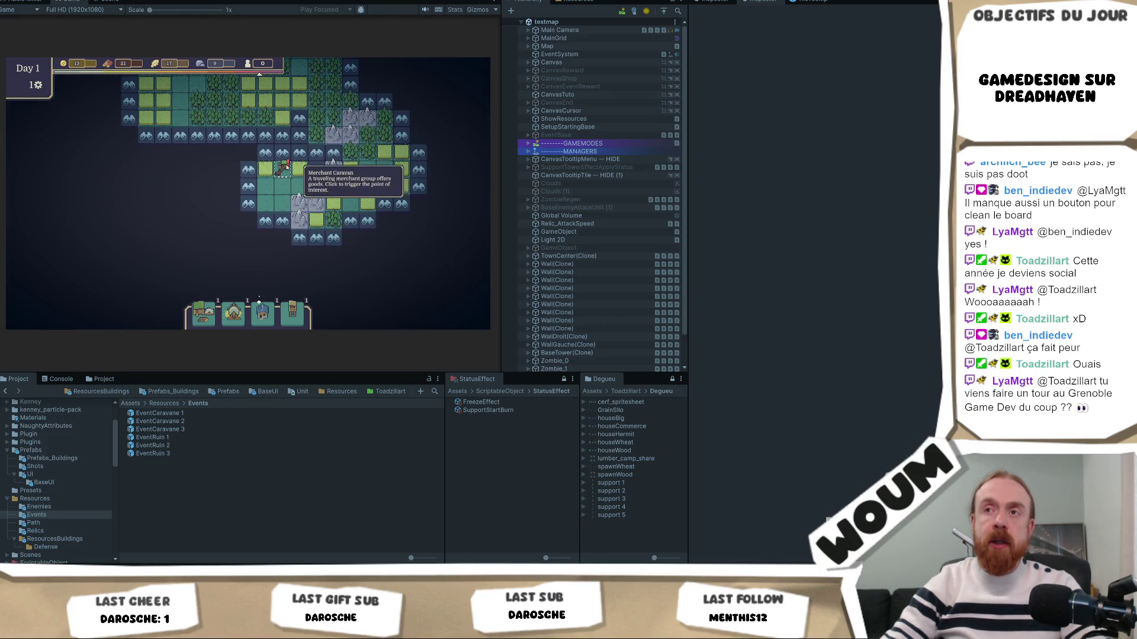
pyautogui.click(281, 171)
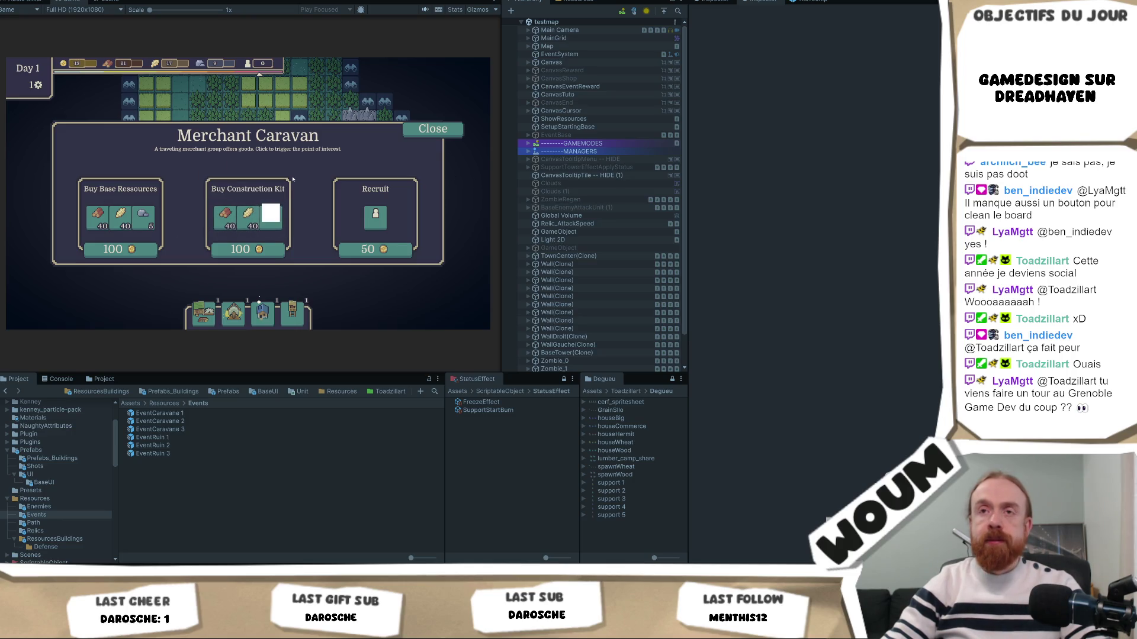
pyautogui.click(432, 129)
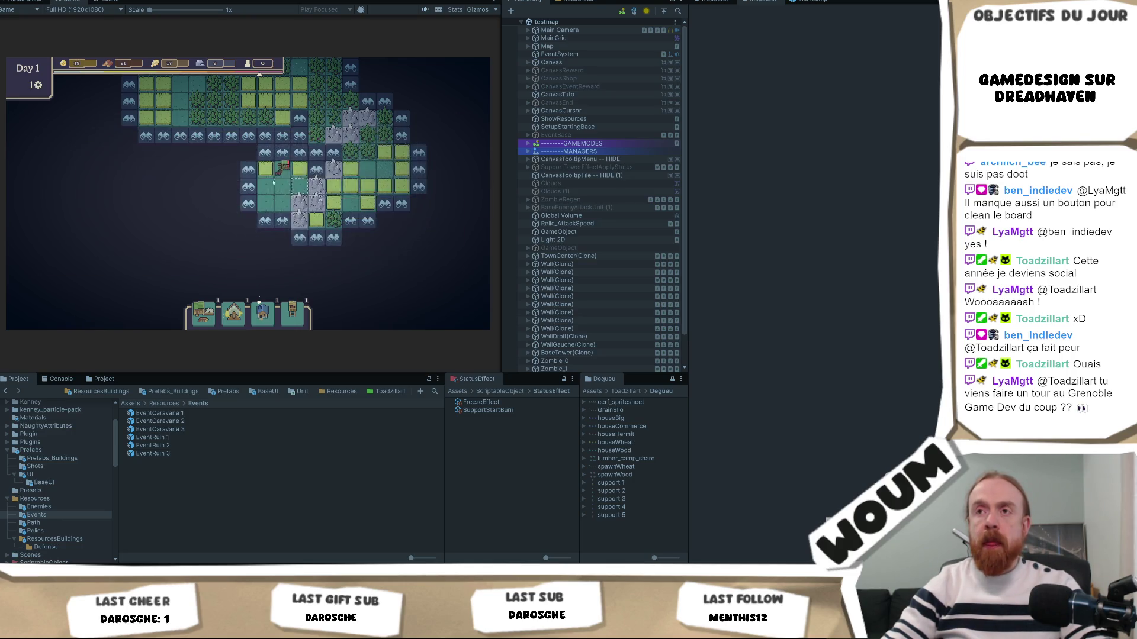
# Step: Inspect the EventCaravane 2, 3 and 1 prefabs in turn
pyautogui.click(197, 422)
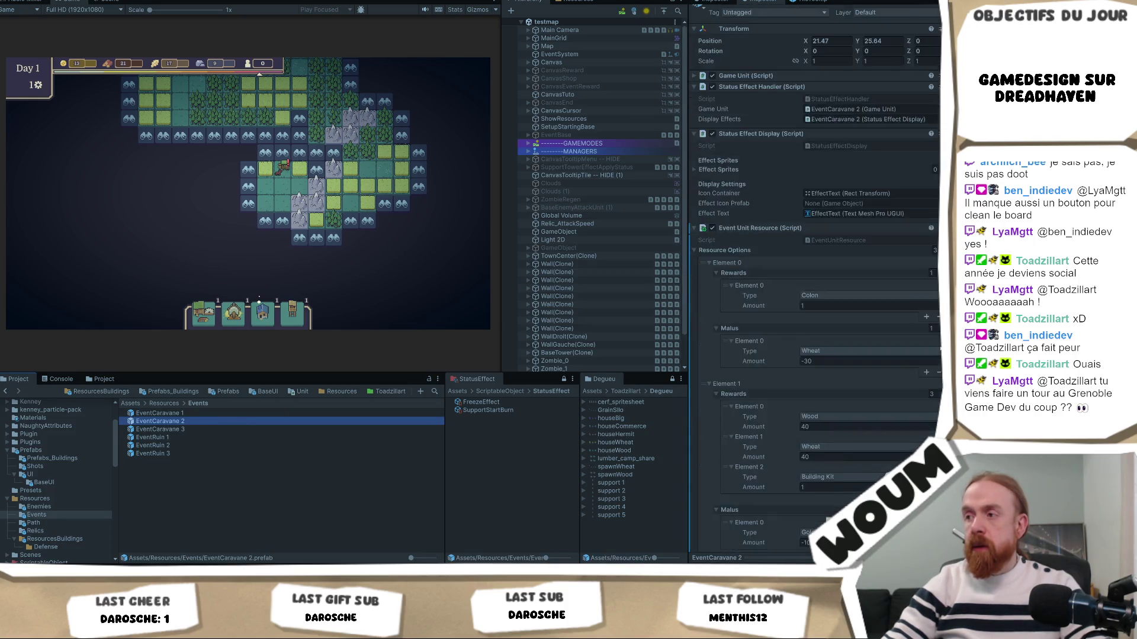
pyautogui.scroll(-1, 817, 355)
pyautogui.click(215, 429)
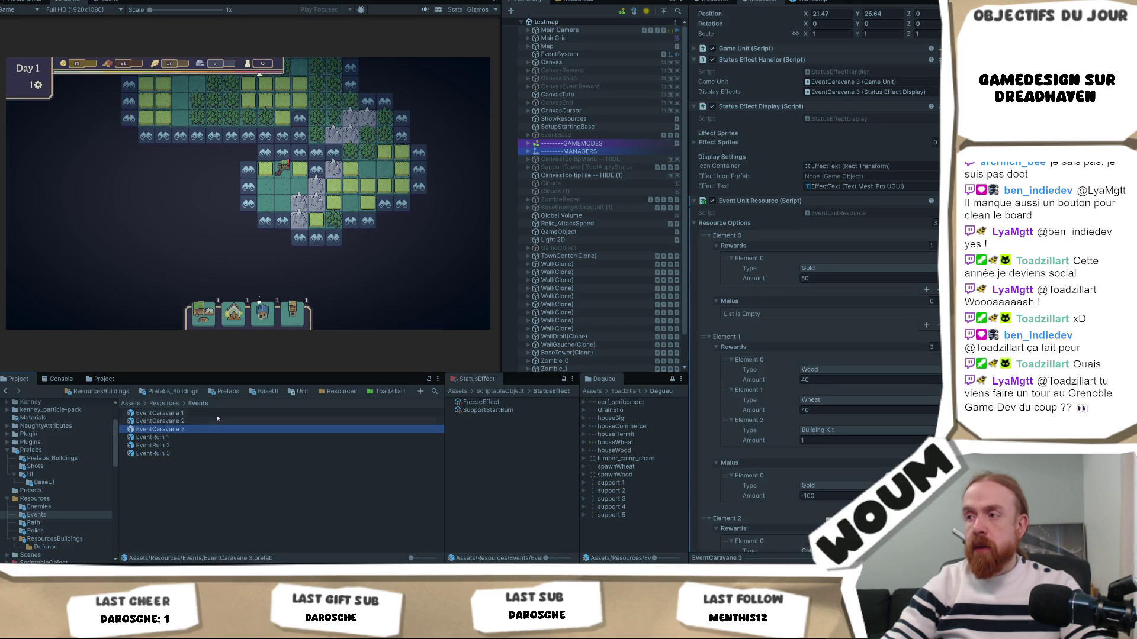
pyautogui.click(216, 412)
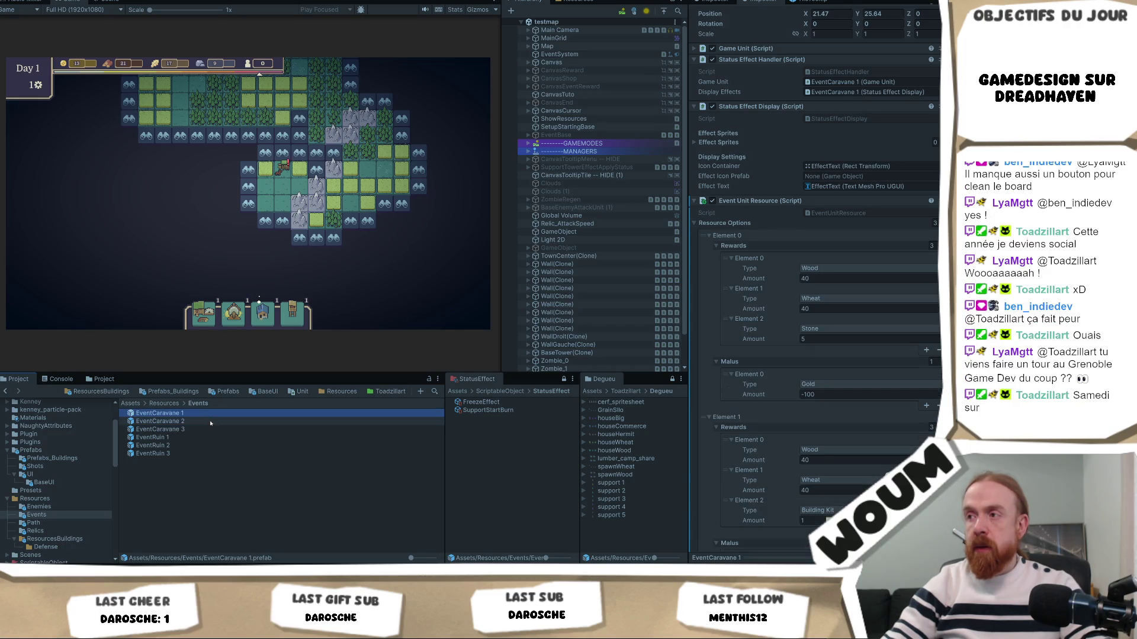
# Step: Show EventCaravane 3's reward options in the Inspector, then focus the running game map
pyautogui.click(207, 430)
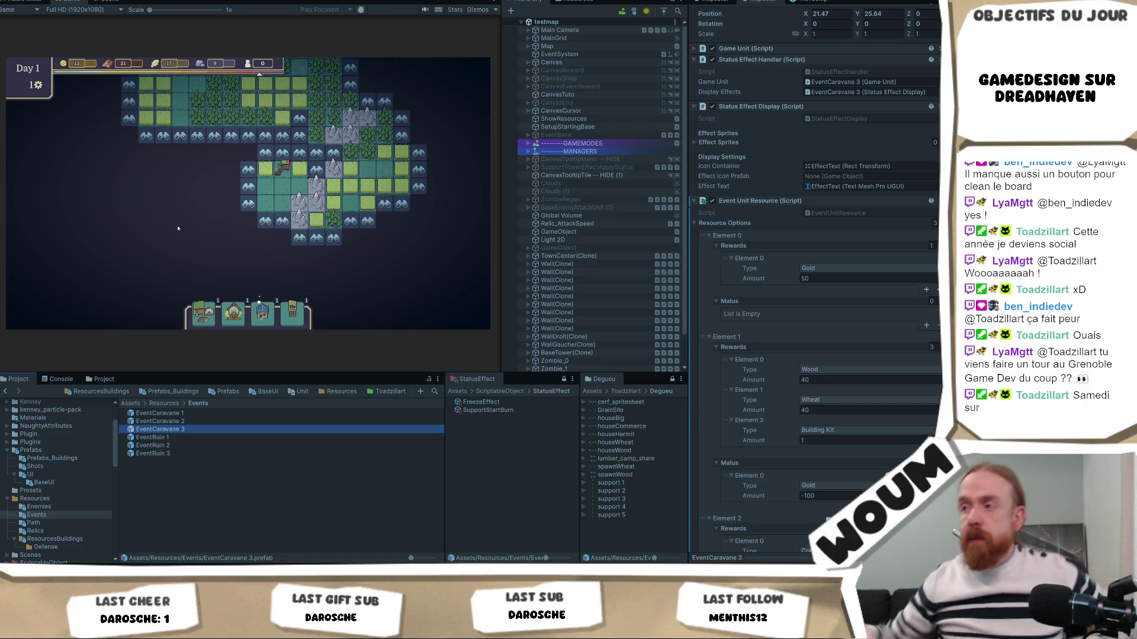
pyautogui.click(127, 226)
pyautogui.moveTo(283, 171)
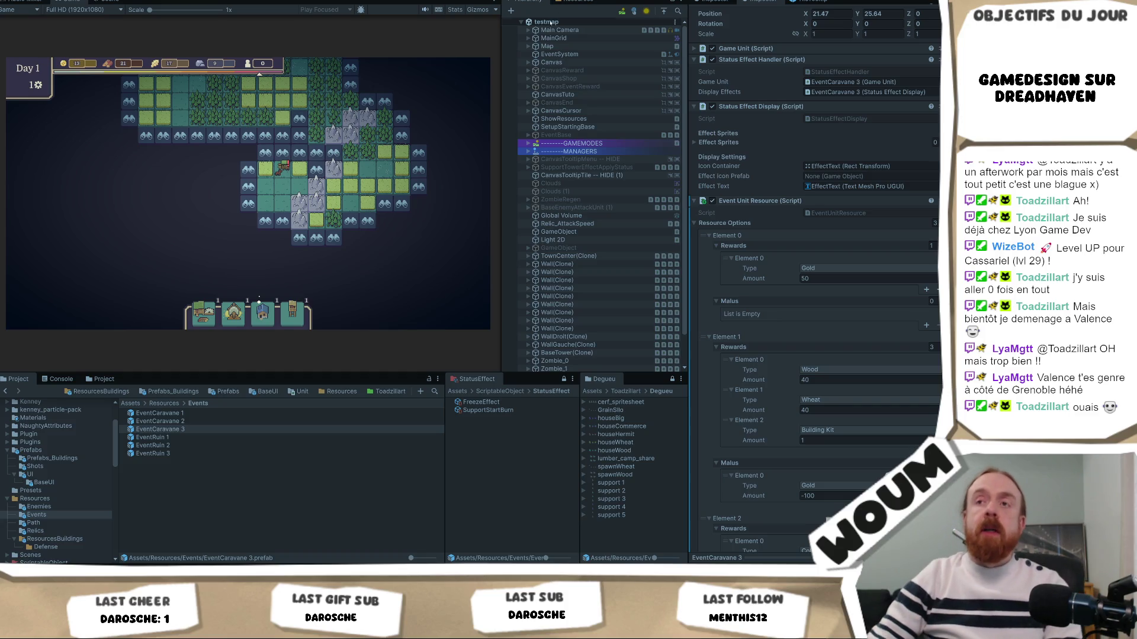
# Step: Take the middle construction kit pack, then trigger and close the Merchant Caravan's offers
pyautogui.scroll(3, 355, 172)
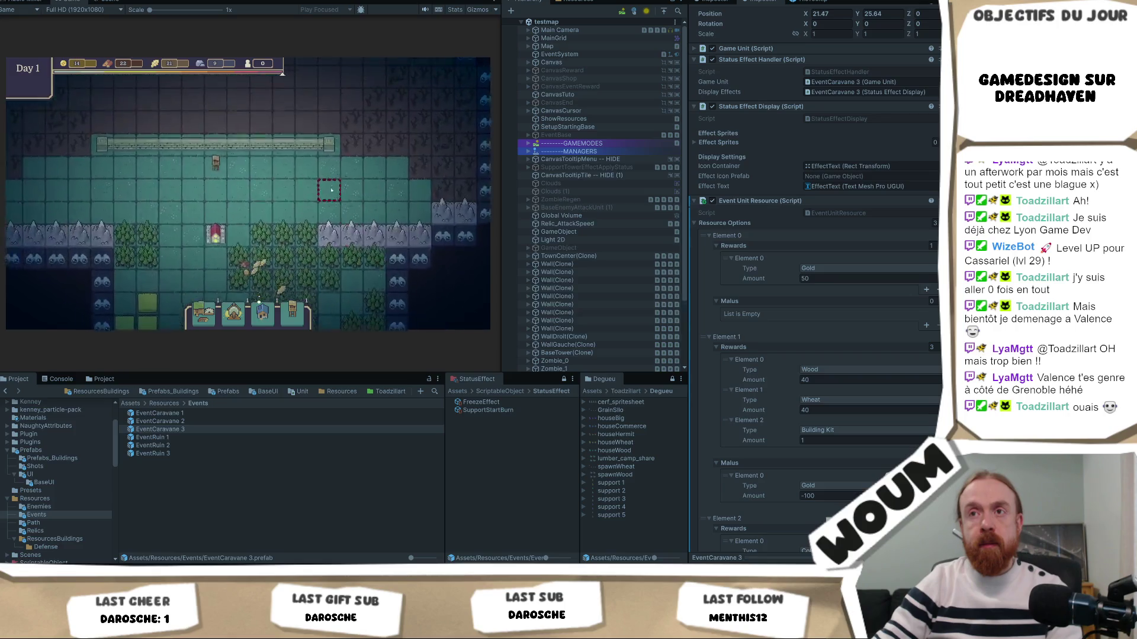
pyautogui.scroll(-1, 324, 193)
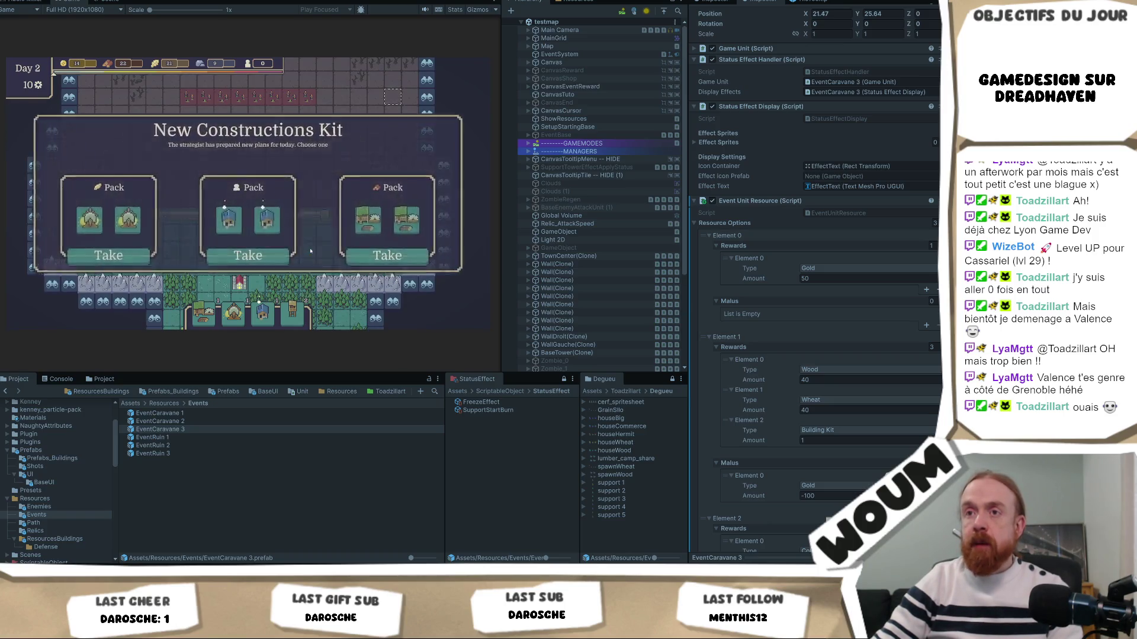
pyautogui.click(264, 251)
pyautogui.click(336, 192)
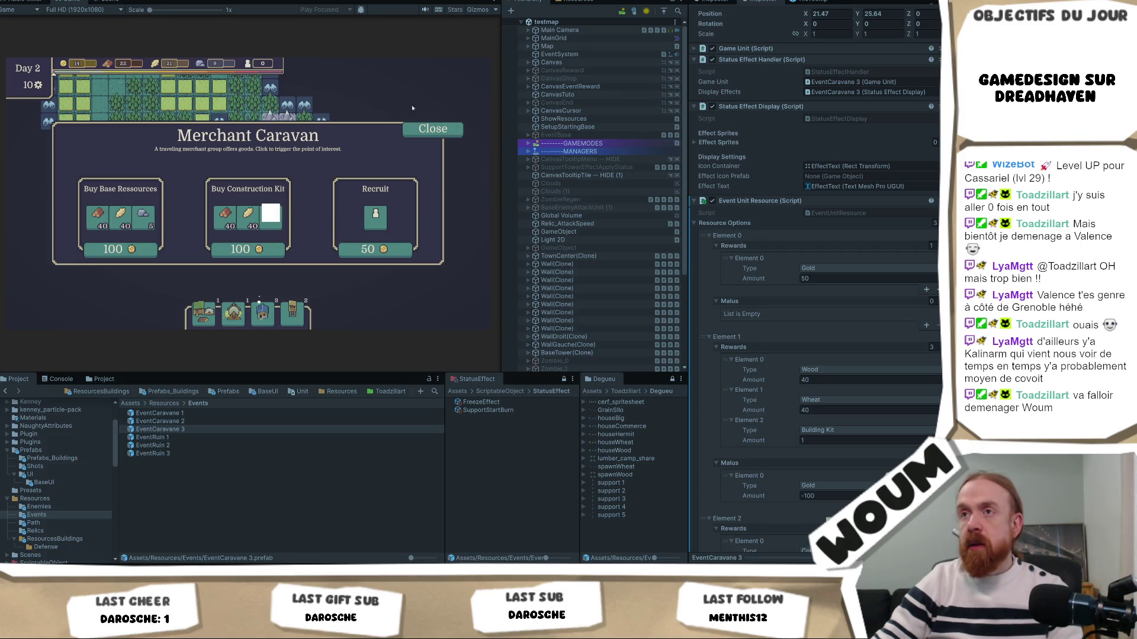
pyautogui.click(432, 129)
pyautogui.scroll(-5, 632, 260)
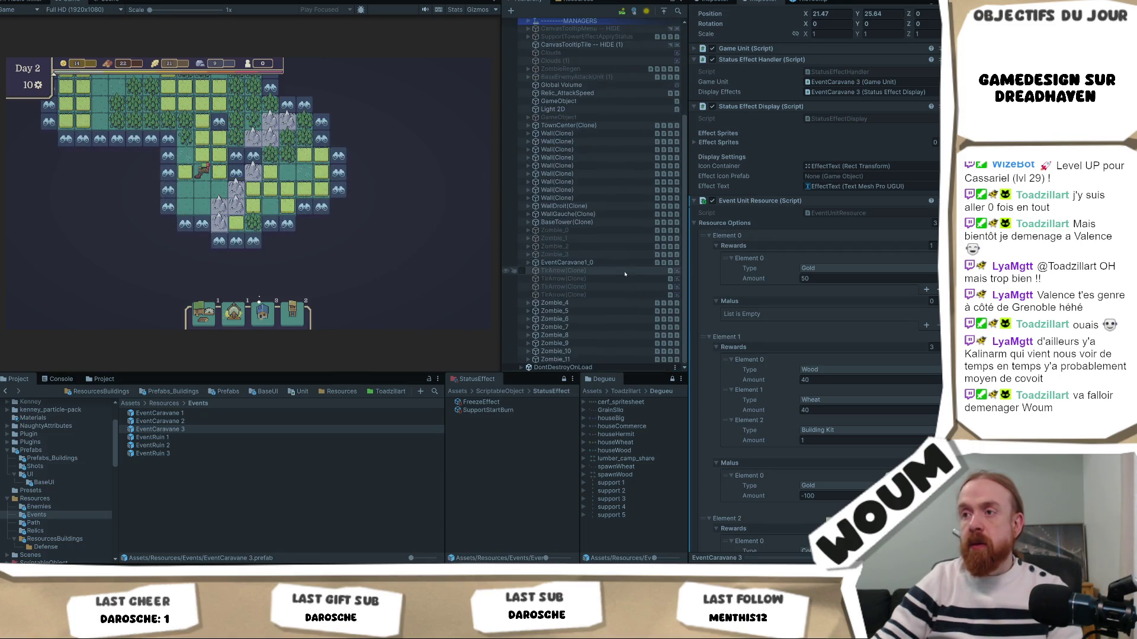
# Step: Expand EventCaravane1_0 in the Hierarchy and review its Resource Options with the Building Kit reward
pyautogui.click(528, 263)
pyautogui.click(535, 286)
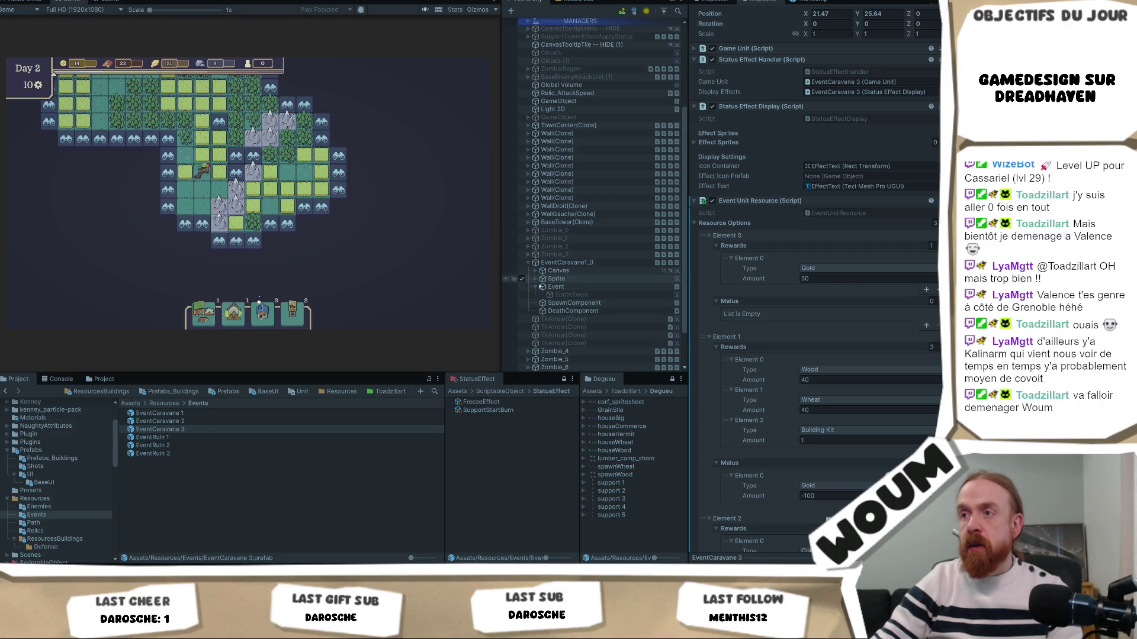
pyautogui.click(579, 287)
pyautogui.click(567, 262)
pyautogui.scroll(-5, 742, 281)
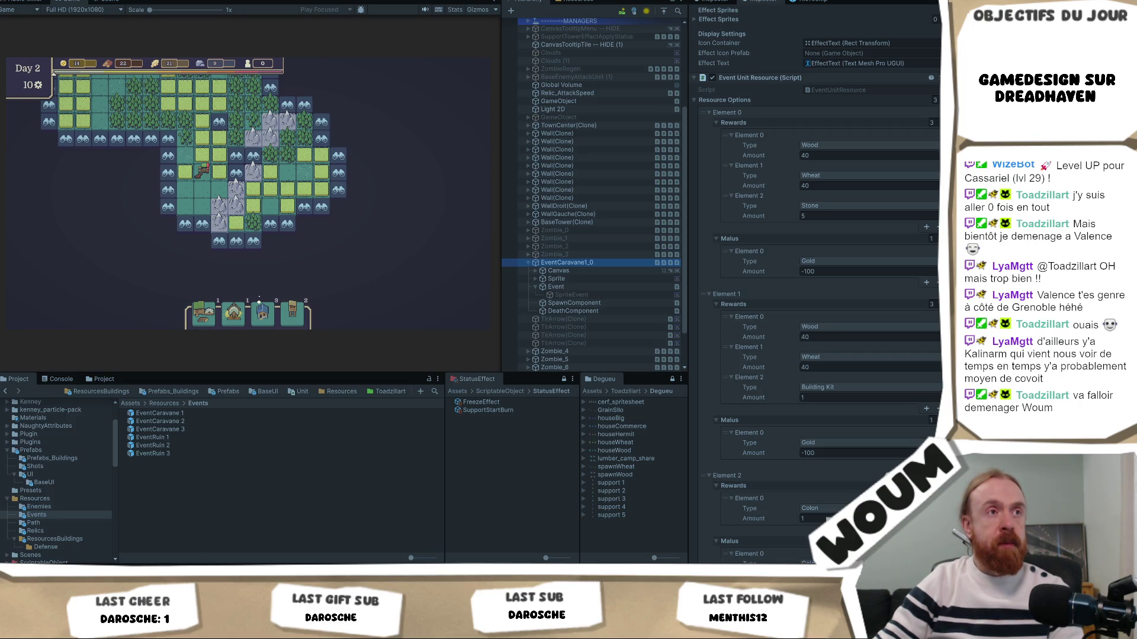
# Step: Switch to Visual Studio's RewardItemUI.cs code
pyautogui.hotkey('alt', 'Tab')
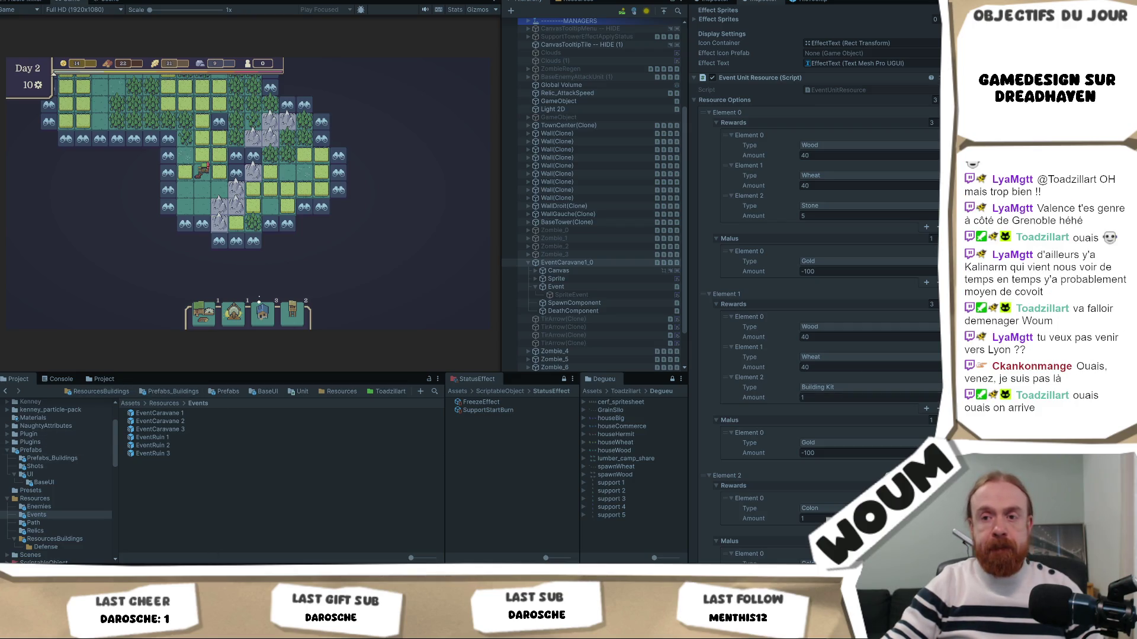
pyautogui.hotkey('alt', 'Tab')
pyautogui.scroll(-6, 295, 383)
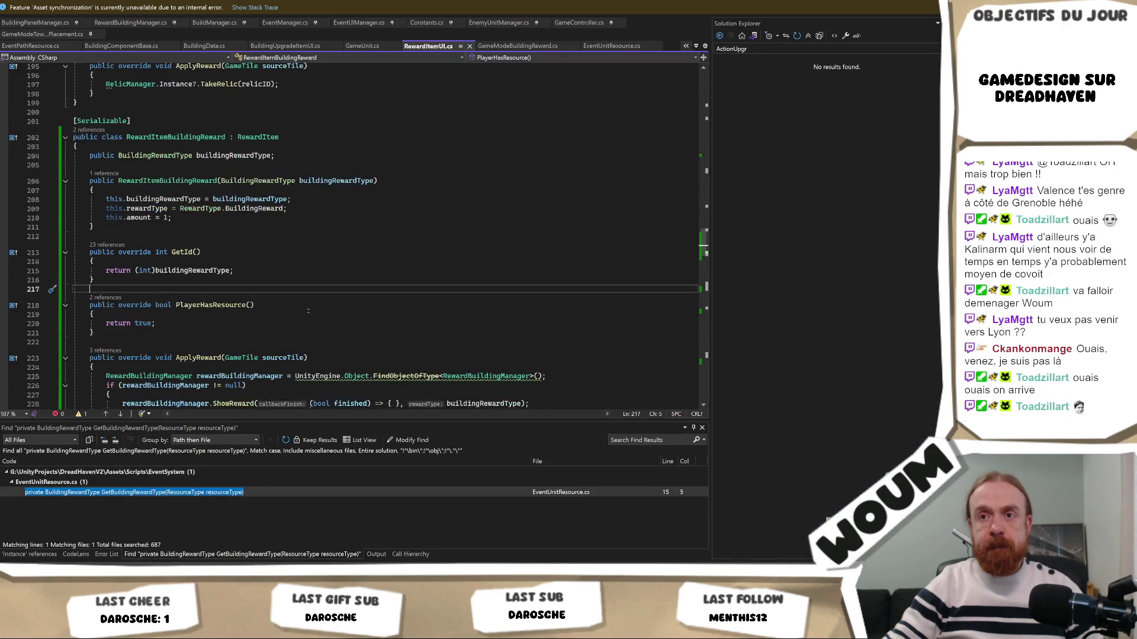
# Step: Delete the building-kit comment on line 270 of the RewardIcon getter and save RewardItemUI.cs
pyautogui.scroll(8, 308, 311)
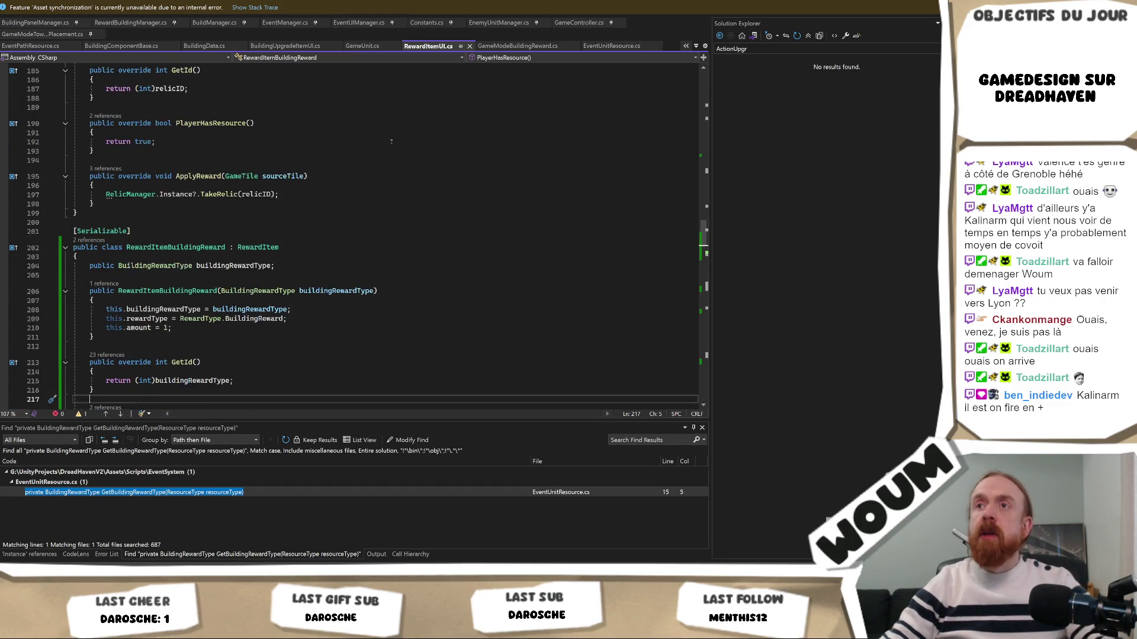
pyautogui.scroll(-11, 378, 184)
pyautogui.scroll(-9, 378, 185)
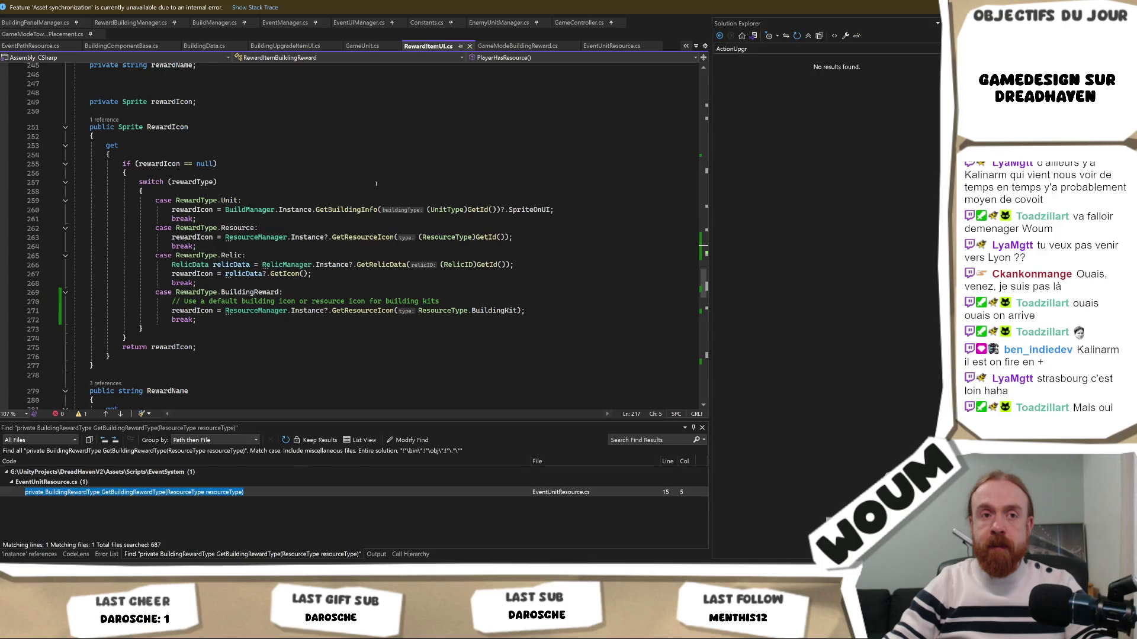
pyautogui.scroll(-1, 374, 186)
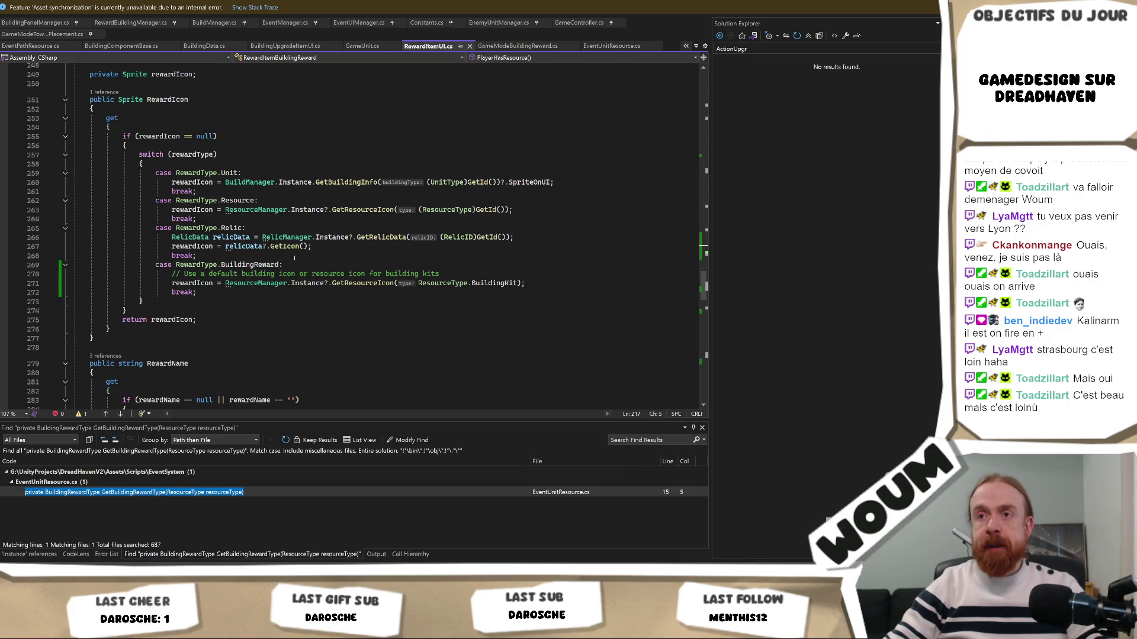
pyautogui.moveTo(443, 273); pyautogui.dragTo(443, 265)
pyautogui.press('BackSpace')
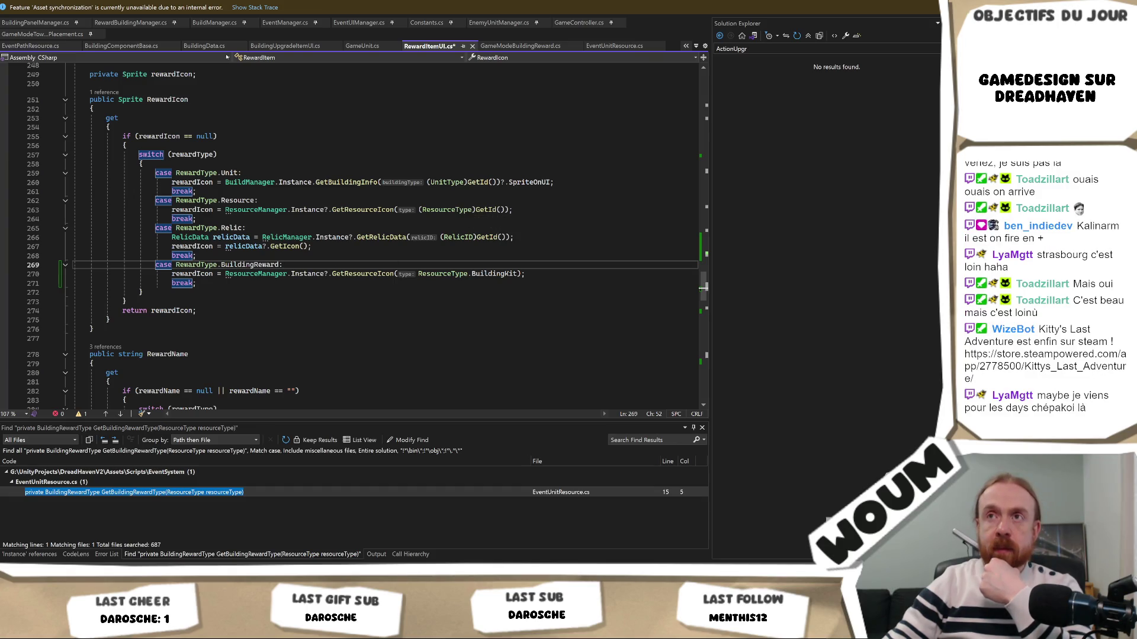
pyautogui.hotkey('ctrl', 's')
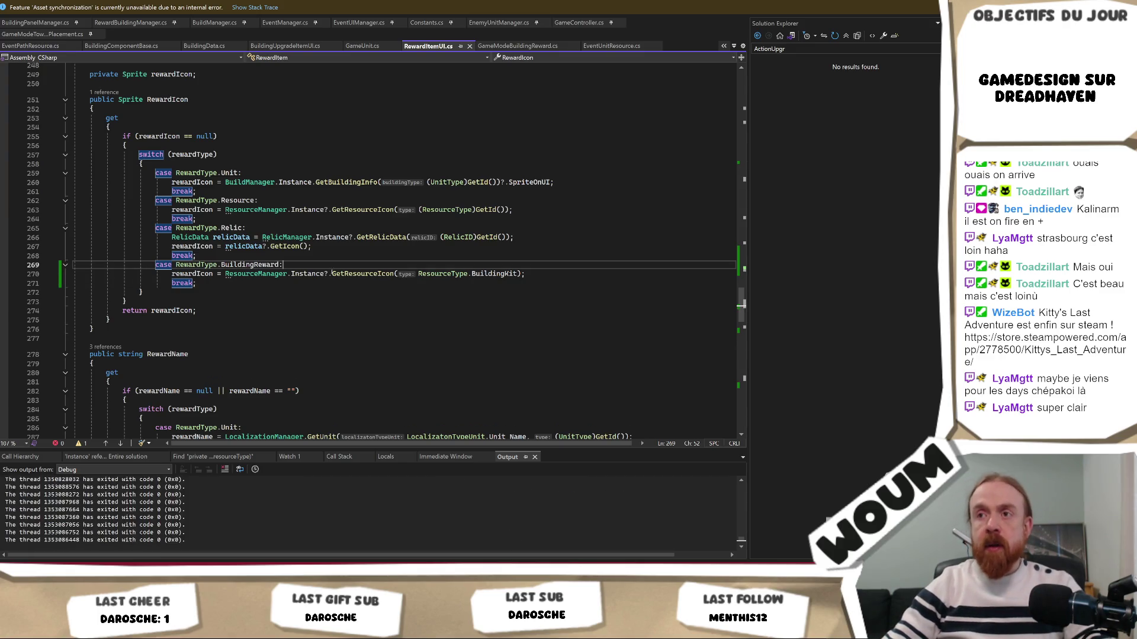
pyautogui.moveTo(350, 276)
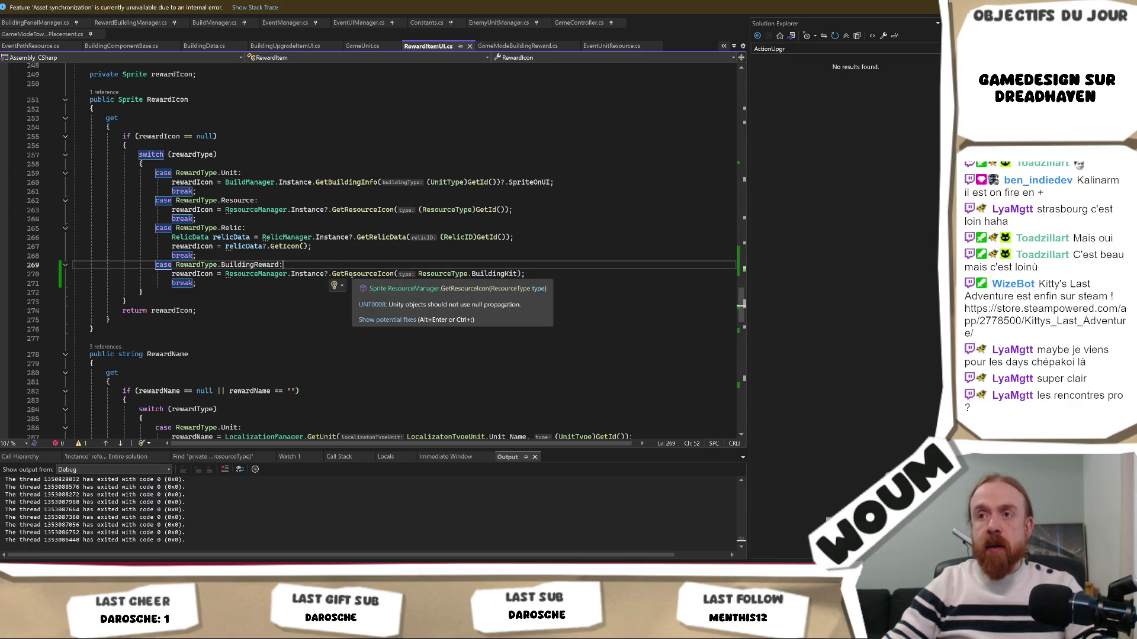
# Step: Set a breakpoint on line 270, the BuildingReward icon line in RewardItemUI.cs
pyautogui.click(4, 273)
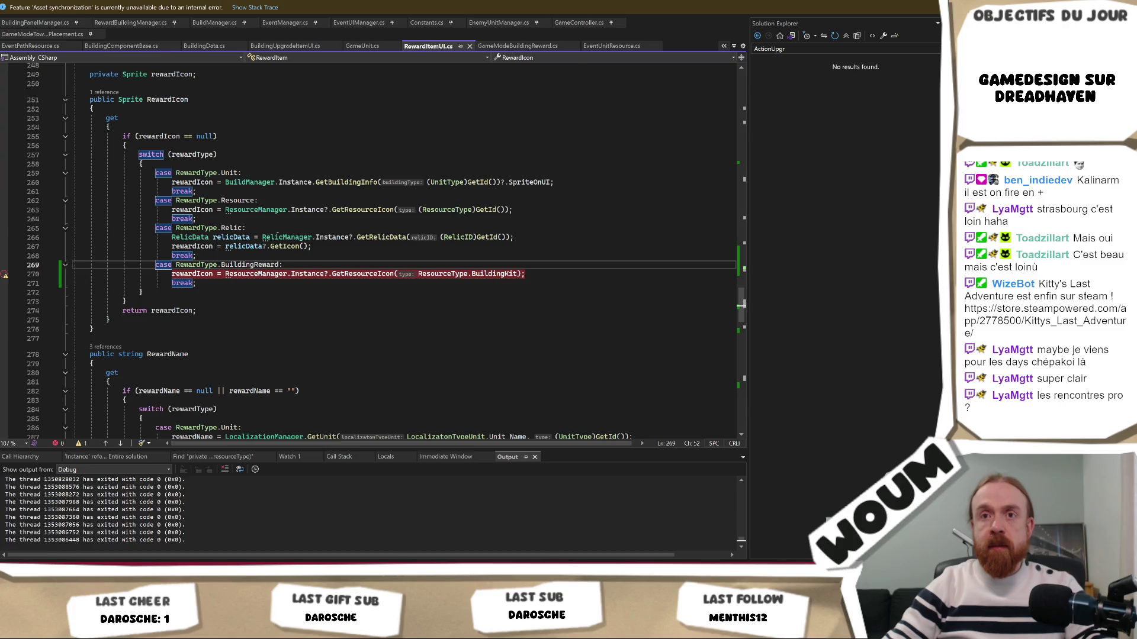
pyautogui.hotkey('alt', 'Tab')
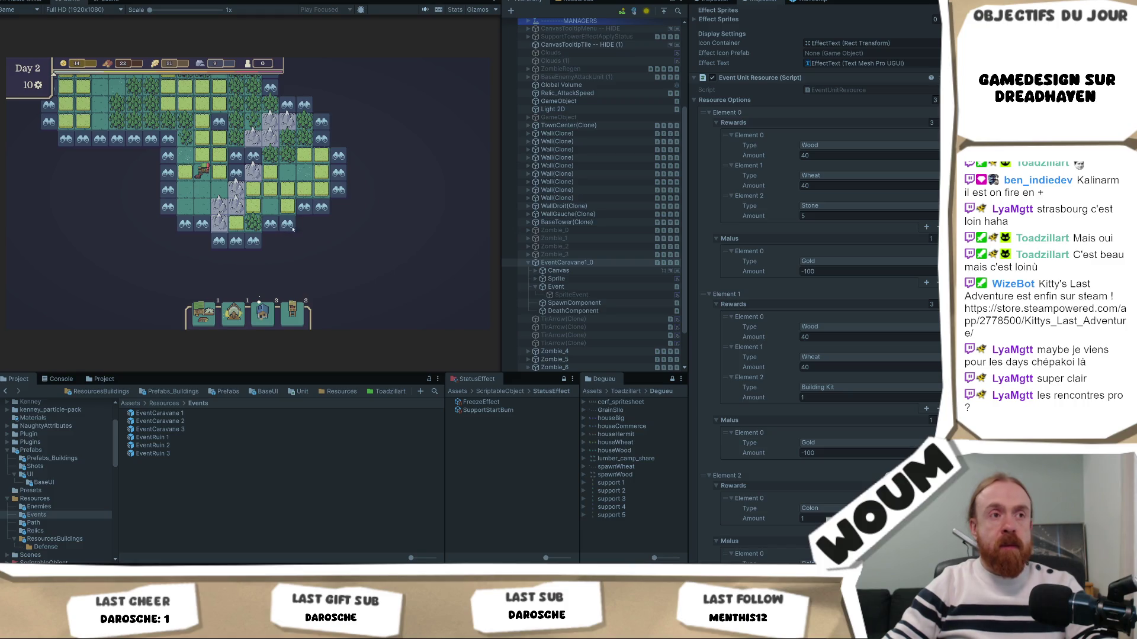
pyautogui.hotkey('alt', 'Tab')
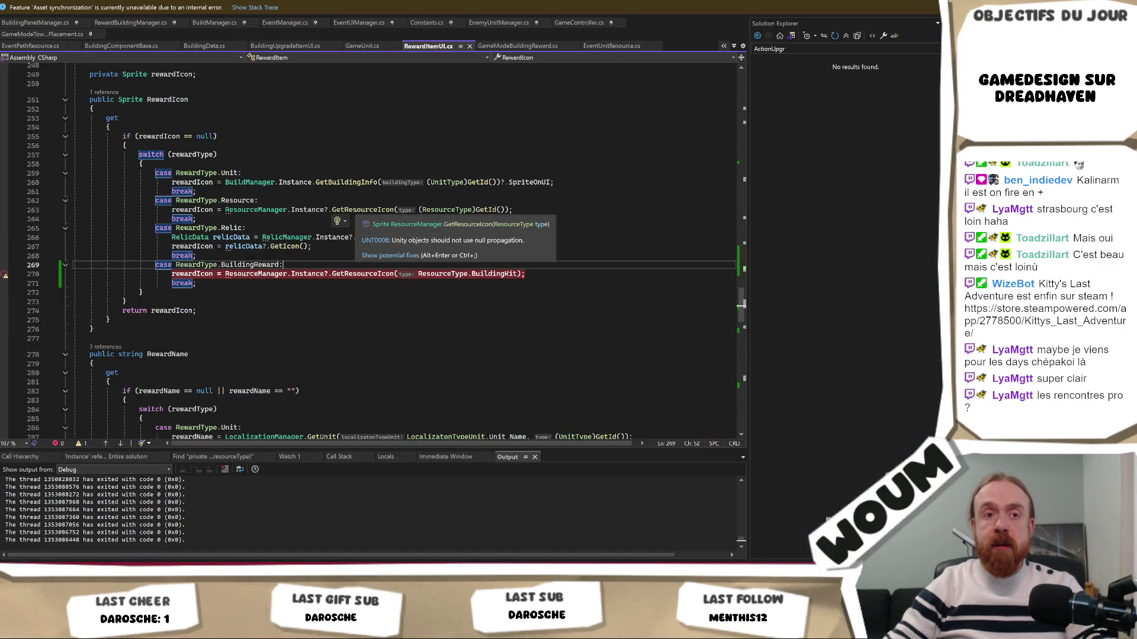
pyautogui.hotkey('alt', 'Tab')
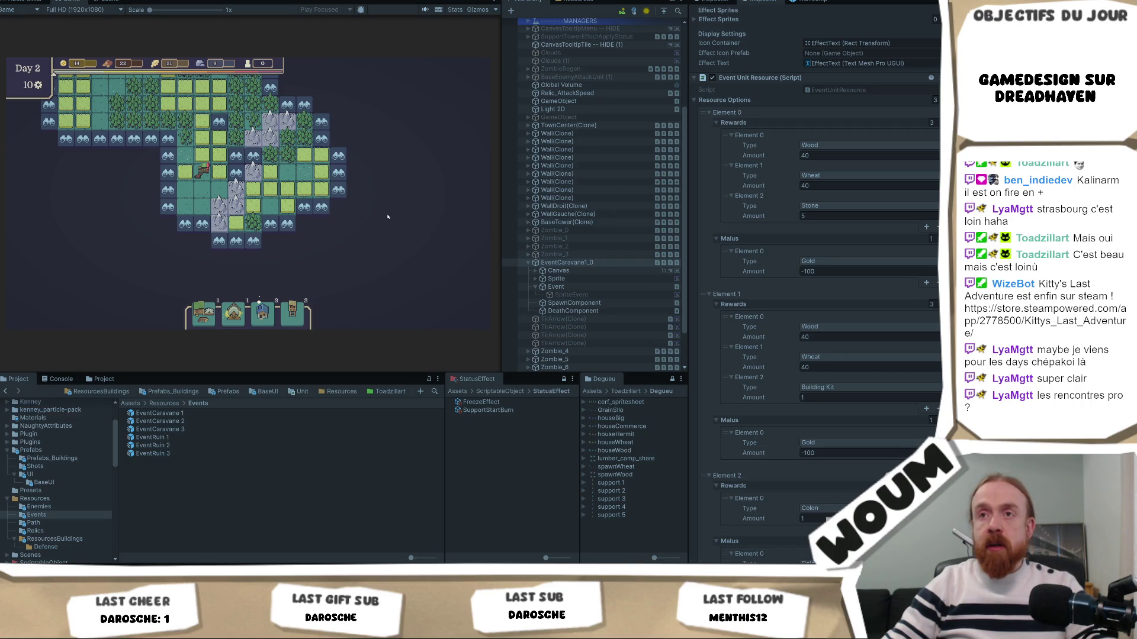
pyautogui.hotkey('alt', 'Tab')
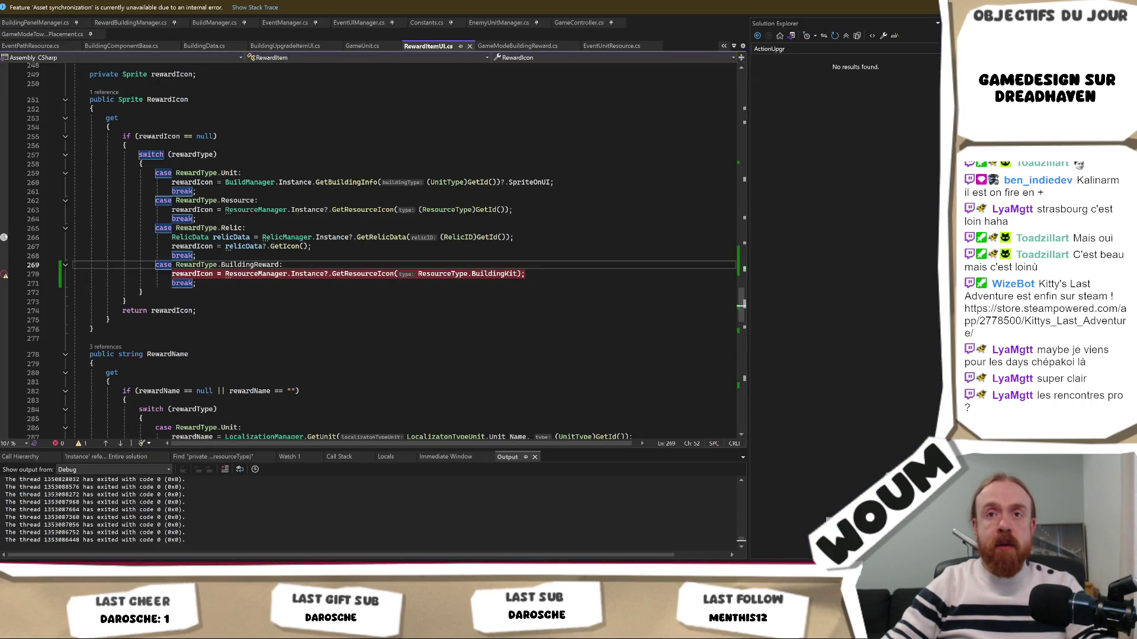
# Step: Add a second breakpoint on the RelicData line 266, then return to the running game in Unity
pyautogui.click(4, 237)
pyautogui.click(172, 237)
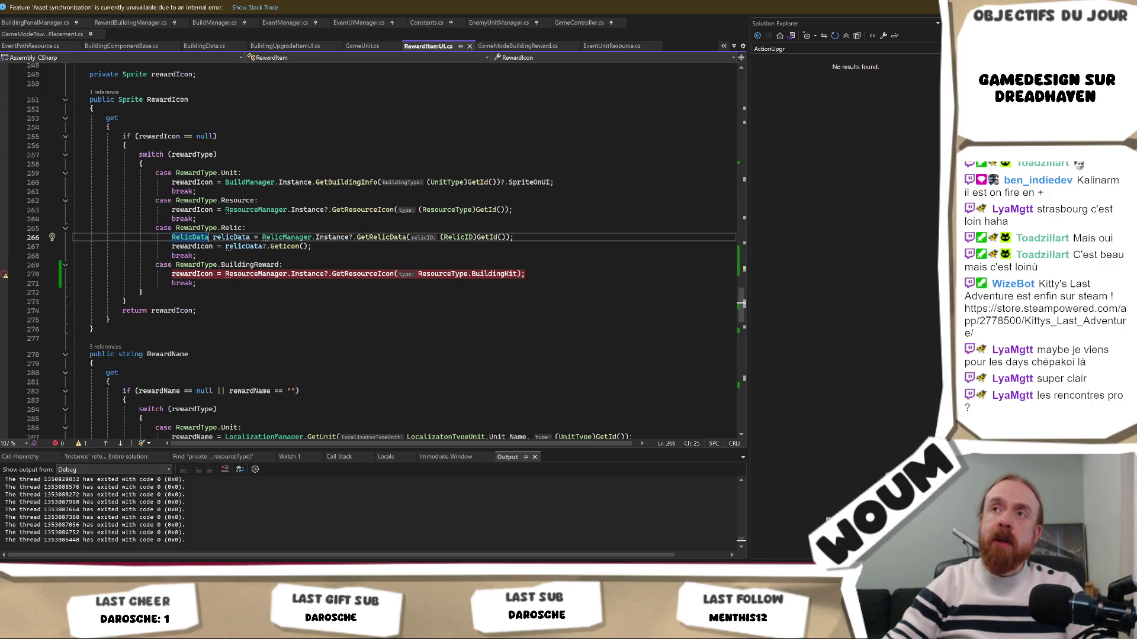
pyautogui.hotkey('alt', 'Tab')
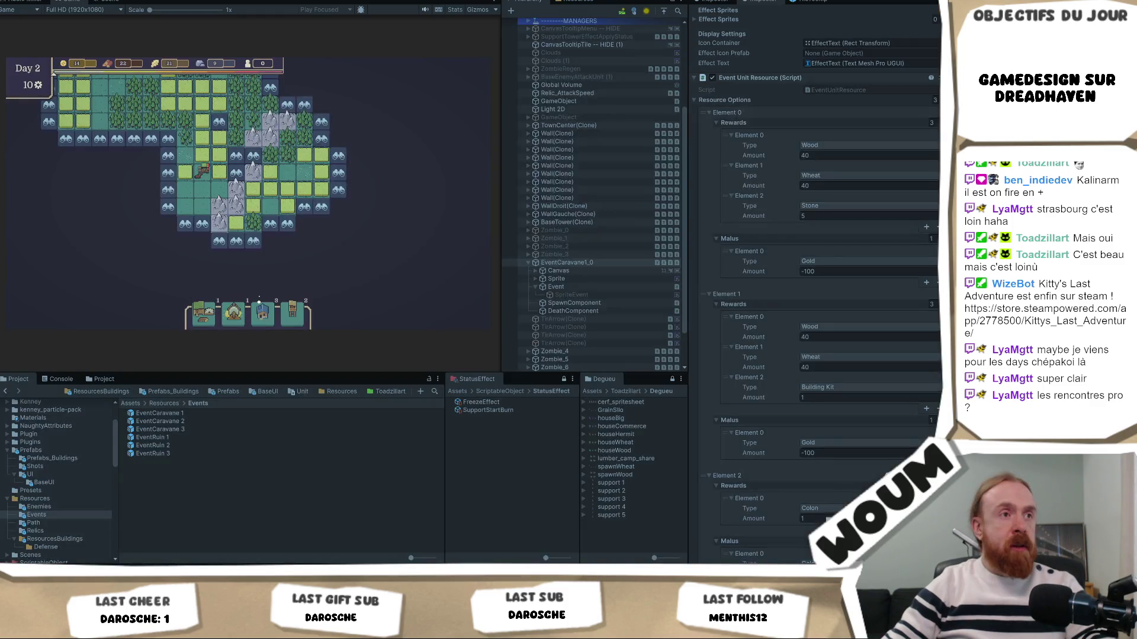
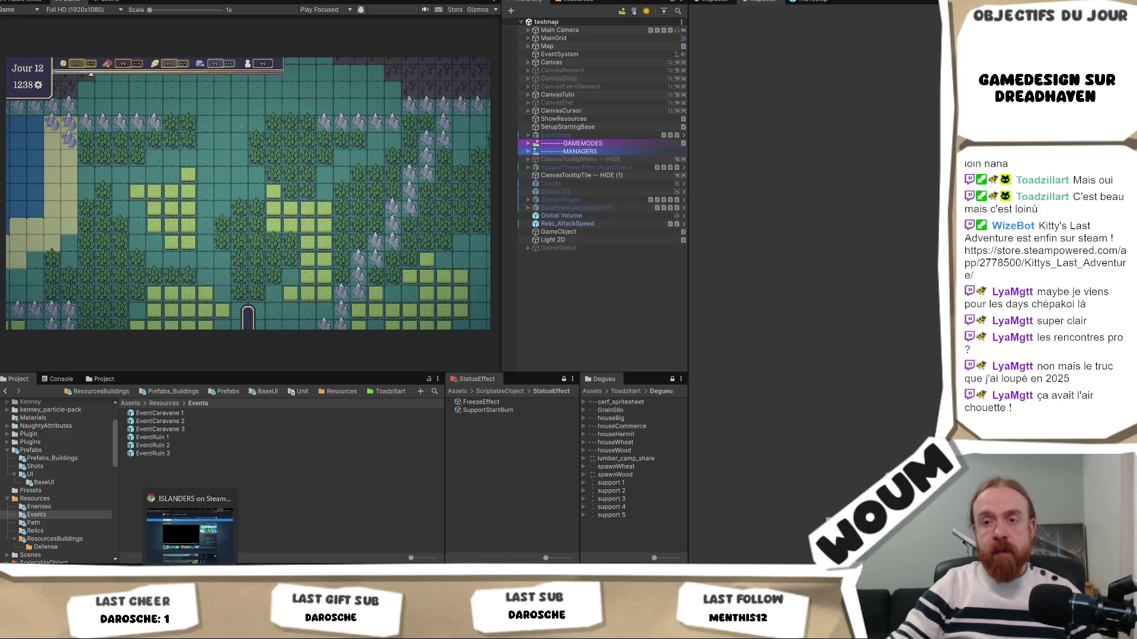
# Step: Bring Visual Studio to the front and dismiss the 'Stop Debugging in Progress' notice
pyautogui.hotkey('alt', 'Tab')
pyautogui.click(480, 304)
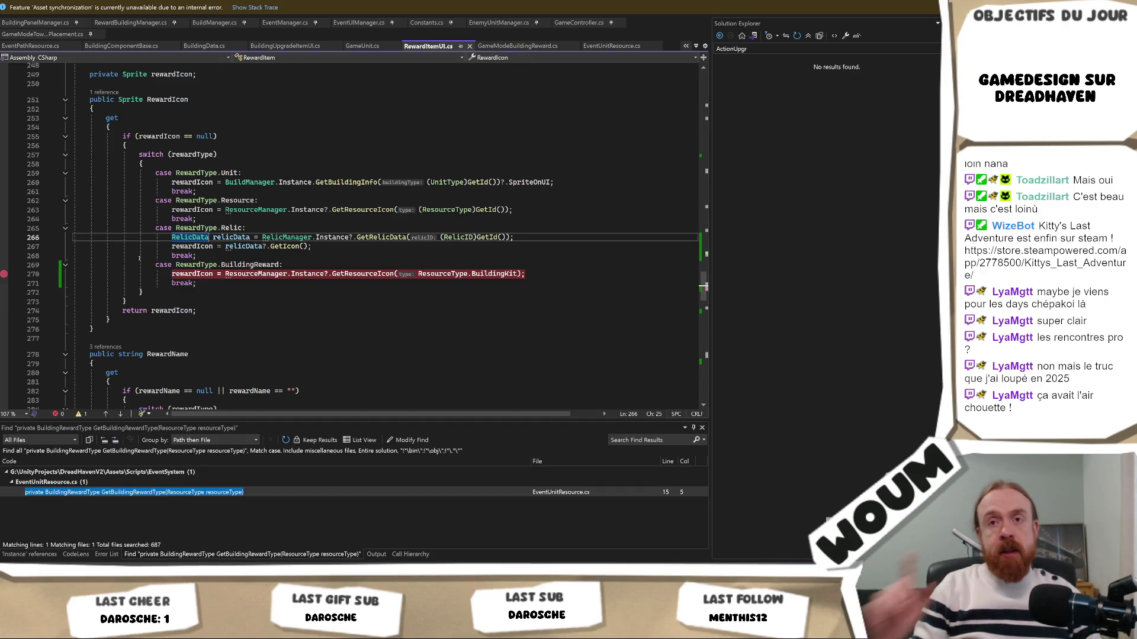
# Step: Toggle the RewardItemUI breakpoints on lines 266 and 270 until both are cleared
pyautogui.click(4, 276)
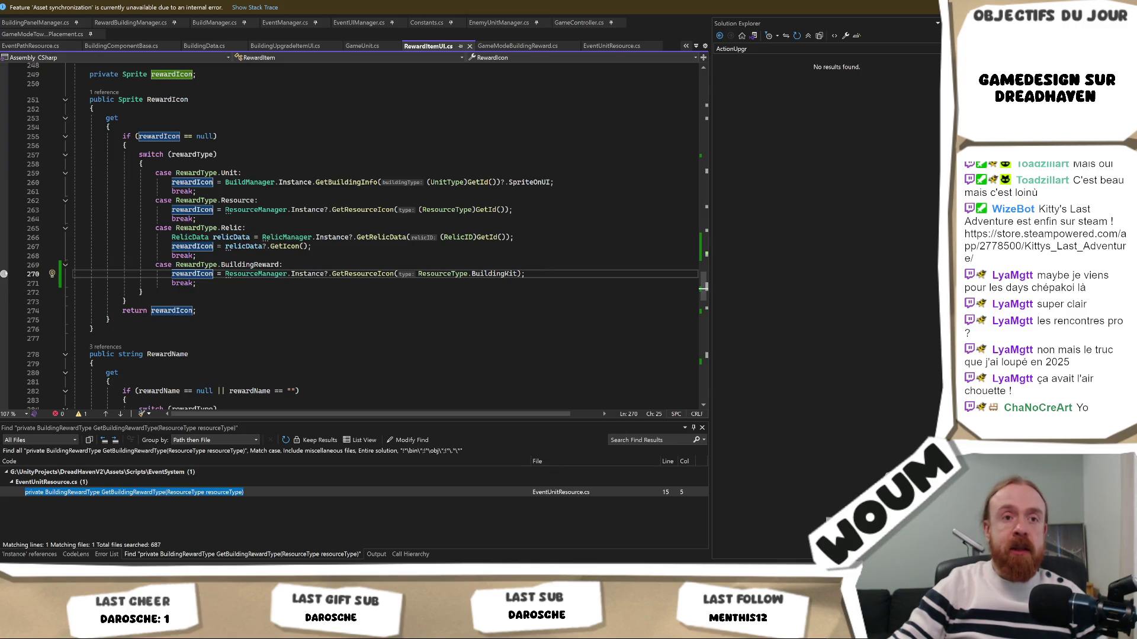
pyautogui.click(5, 273)
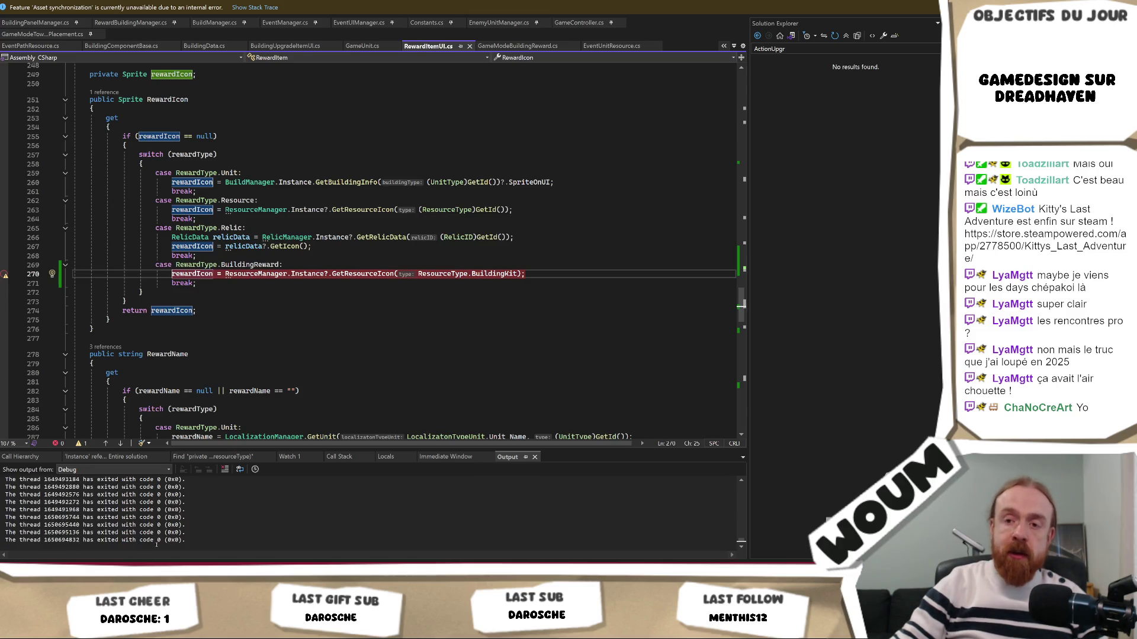
pyautogui.hotkey('alt', 'Tab')
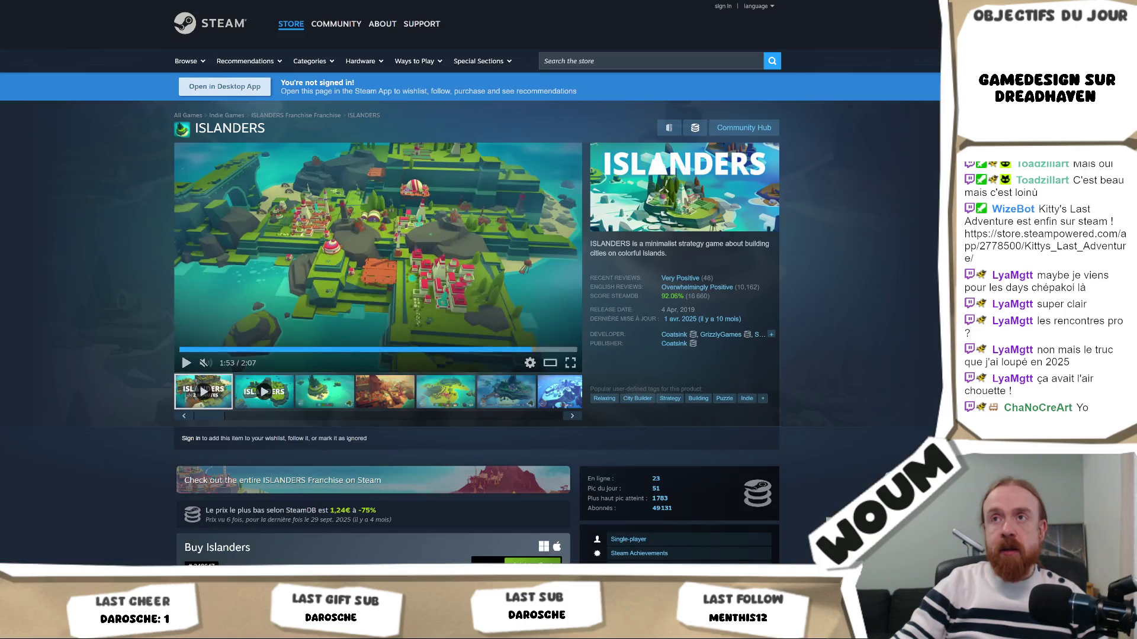
pyautogui.hotkey('alt', 'Tab')
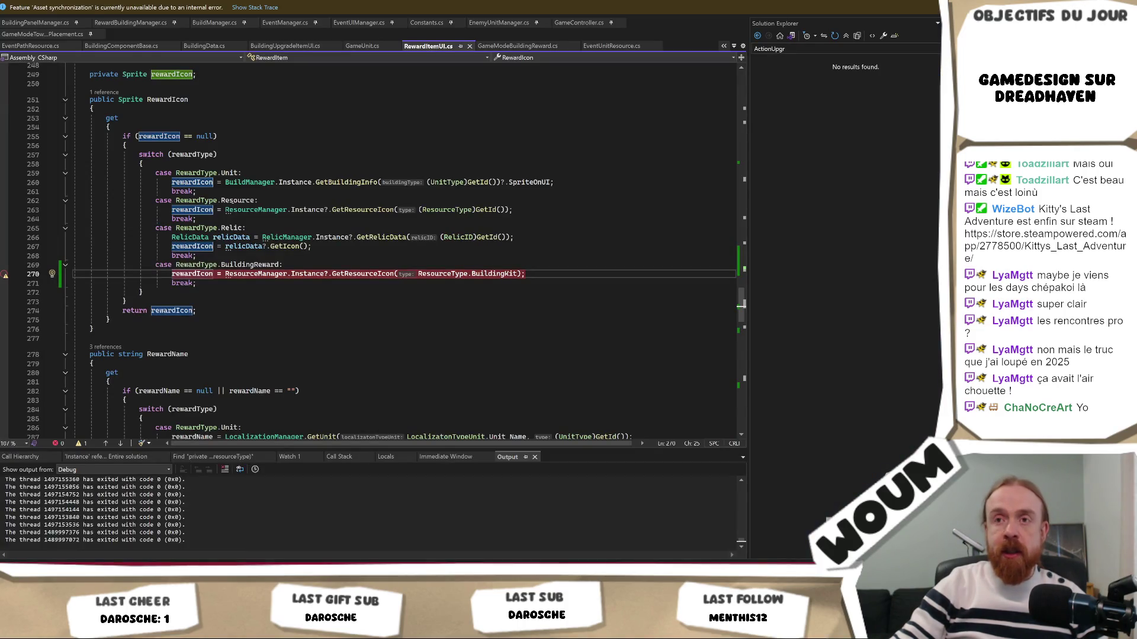
pyautogui.click(4, 274)
pyautogui.click(4, 274)
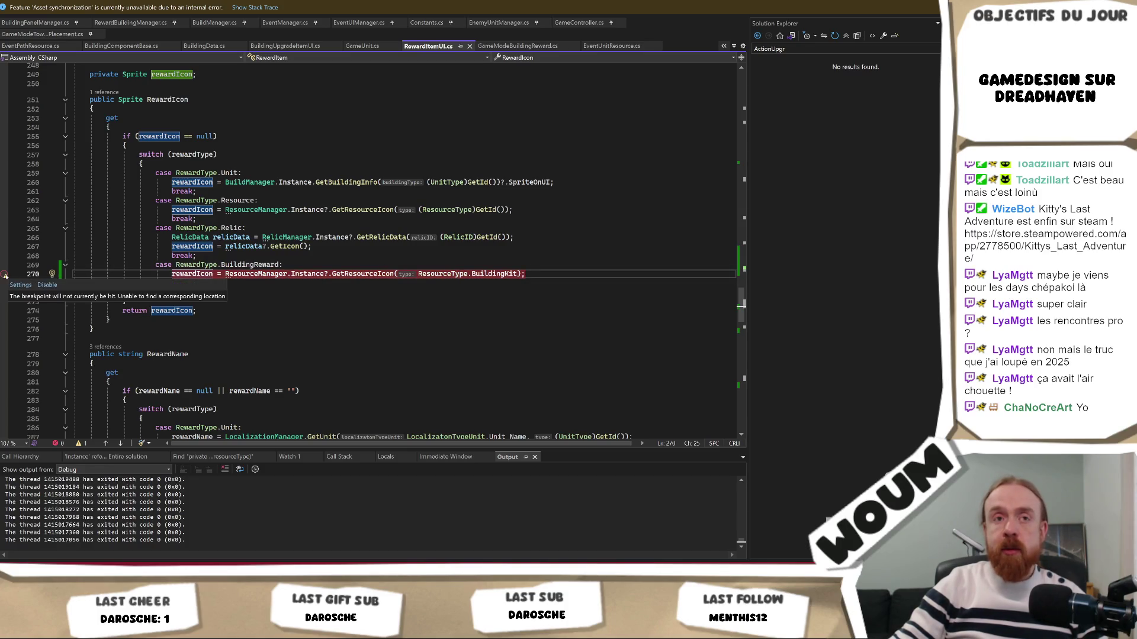
pyautogui.click(5, 238)
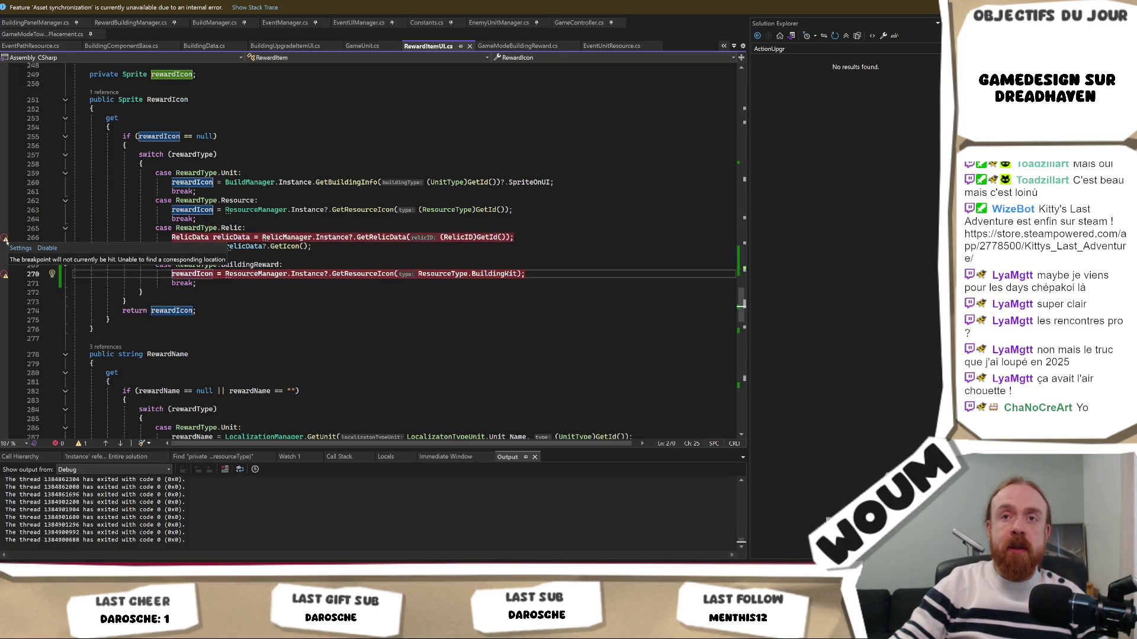
pyautogui.moveTo(5, 239)
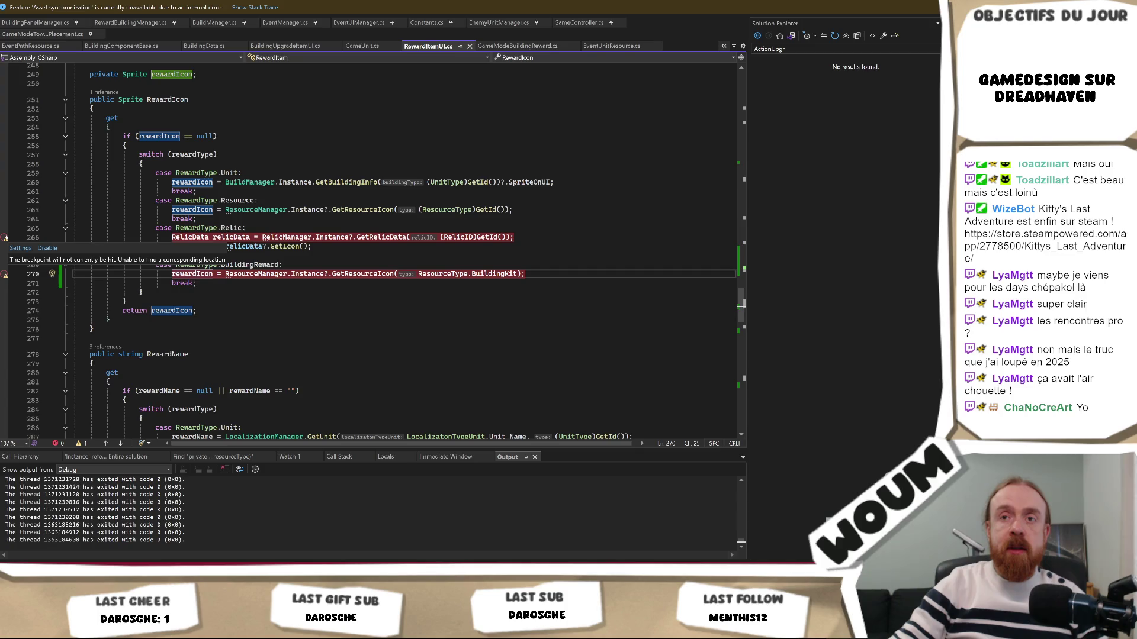
pyautogui.click(5, 237)
pyautogui.click(6, 274)
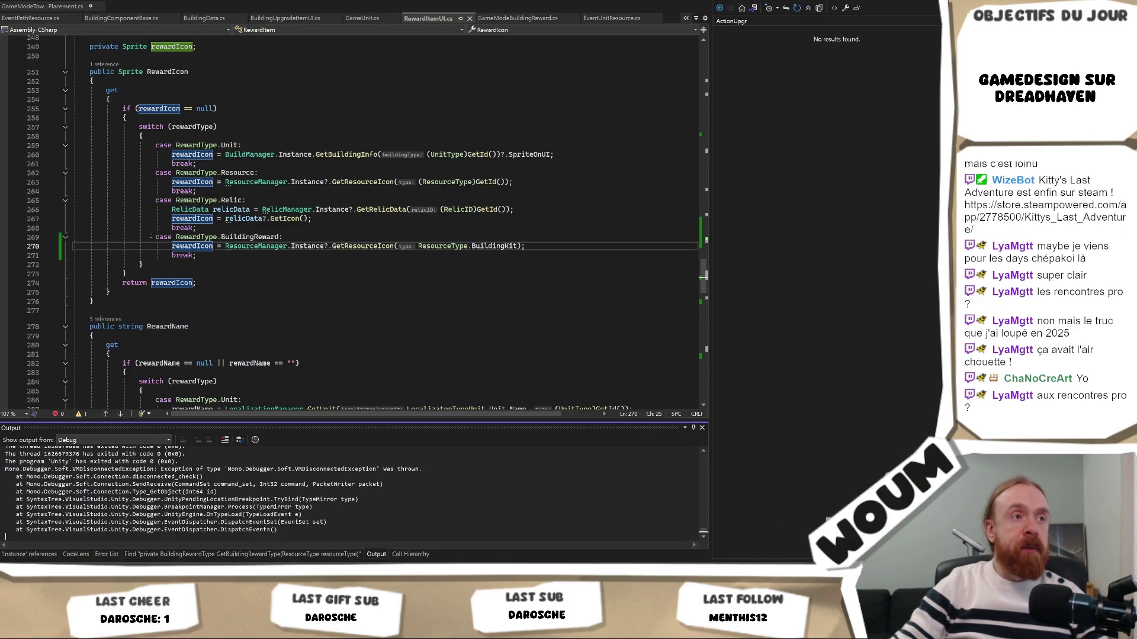
pyautogui.hotkey('alt', 'Tab')
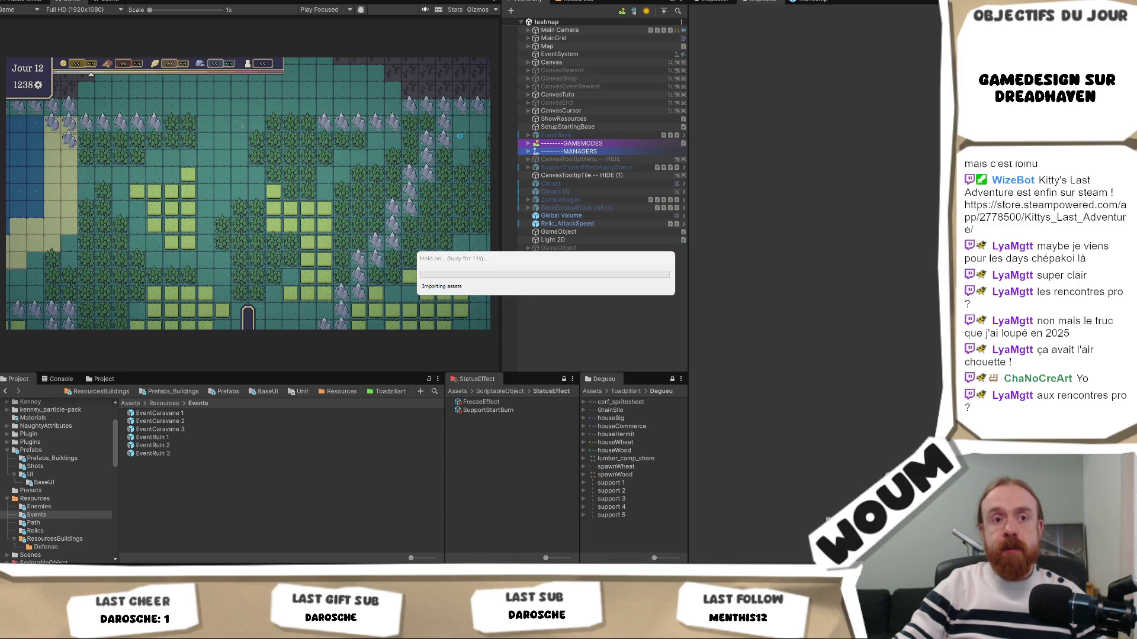
# Step: Put a breakpoint on line 270, the BuildingReward icon line, then return to Unity's Play mode
pyautogui.hotkey('alt', 'Tab')
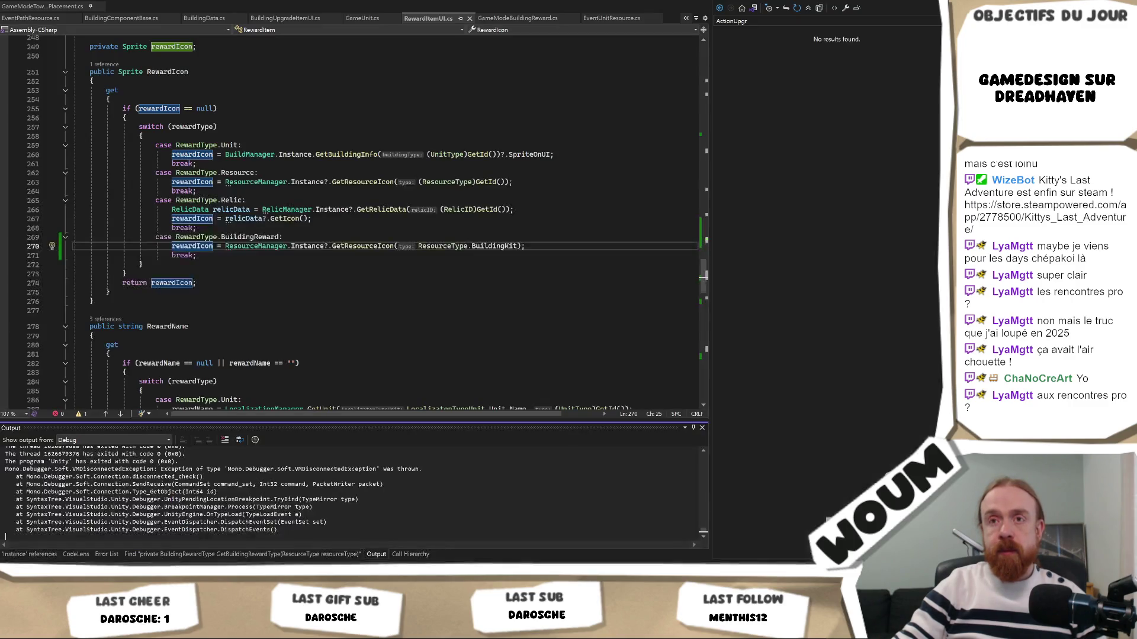
pyautogui.click(5, 246)
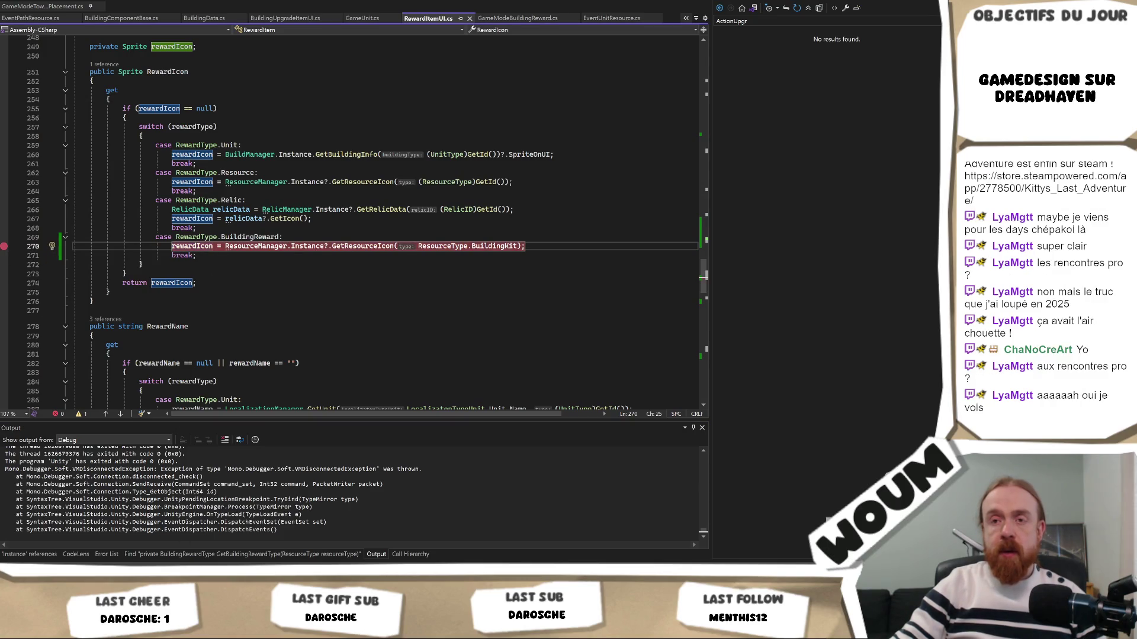
pyautogui.hotkey('alt', 'Tab')
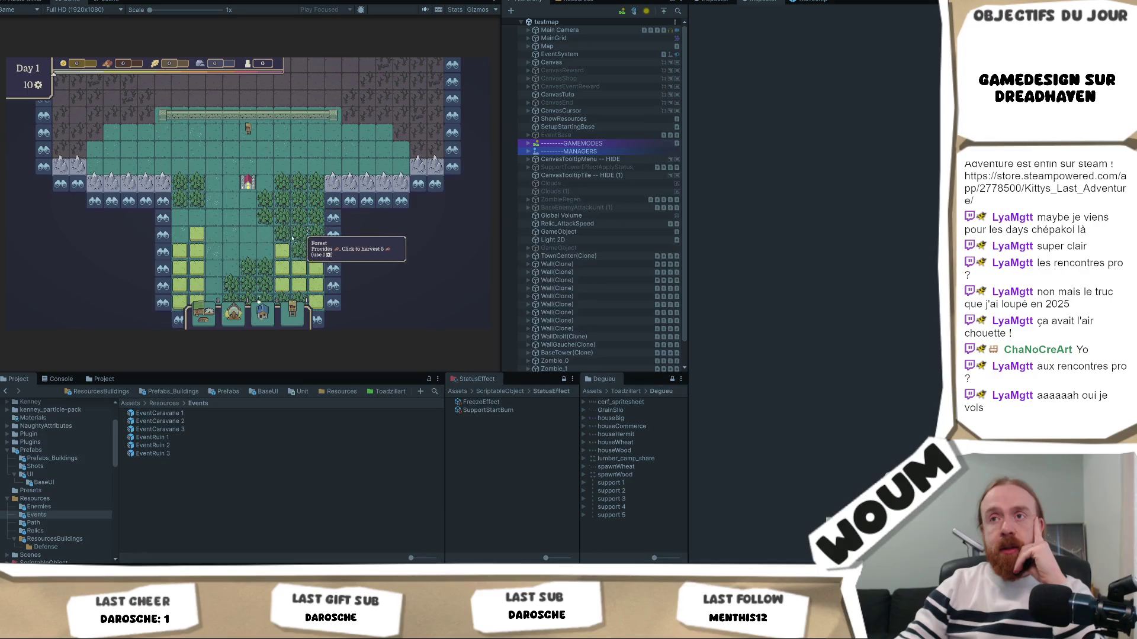
# Step: Harvest forest and wheat tiles, reveal new tiles, and open the Pilgrim Caravan event
pyautogui.click(314, 254)
pyautogui.click(313, 209)
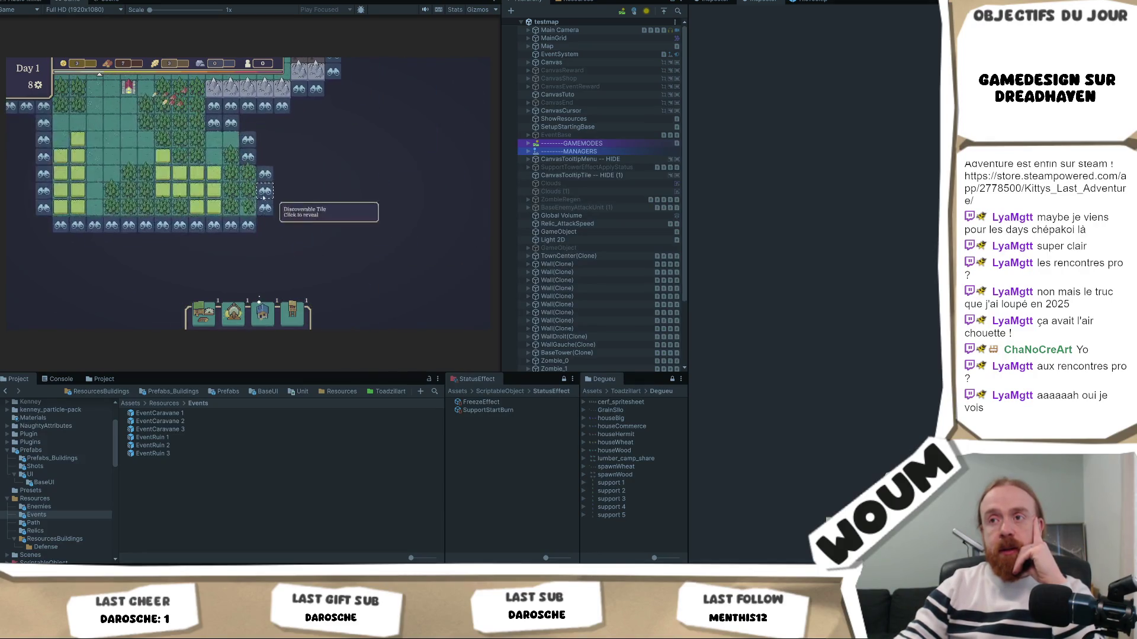
pyautogui.click(249, 224)
pyautogui.click(317, 291)
pyautogui.click(333, 276)
pyautogui.click(390, 272)
pyautogui.click(413, 244)
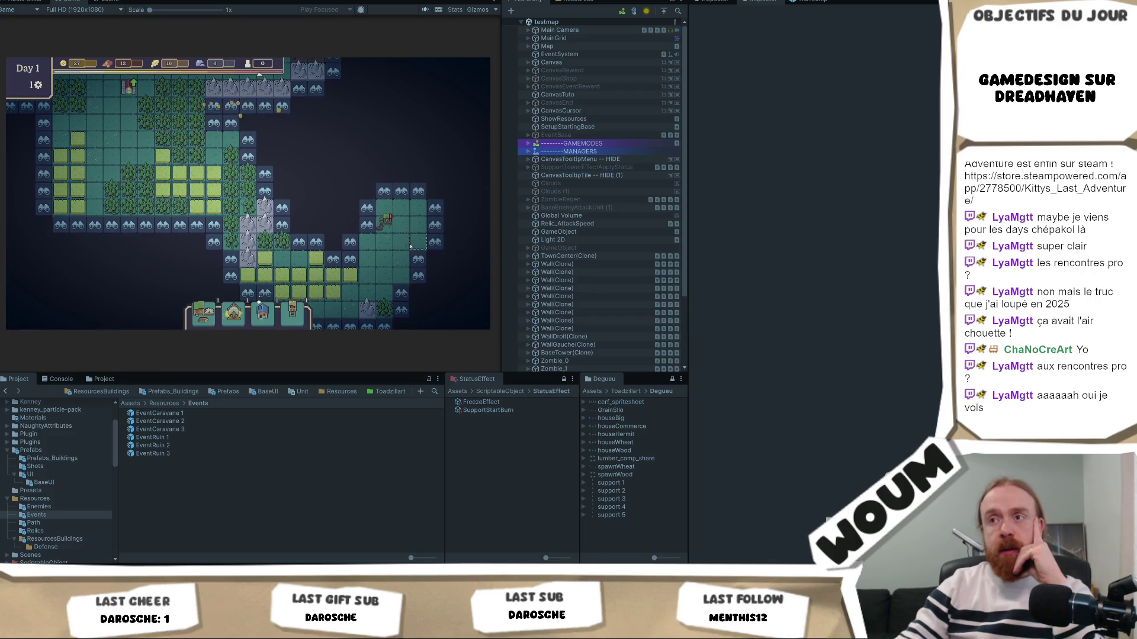
pyautogui.click(384, 222)
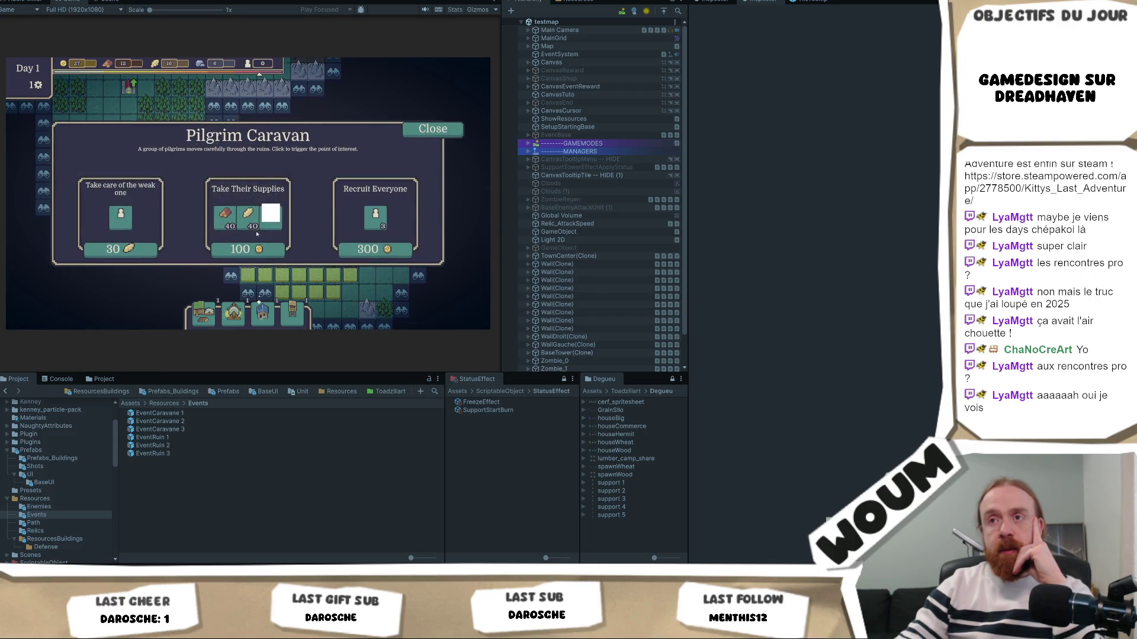
pyautogui.click(433, 129)
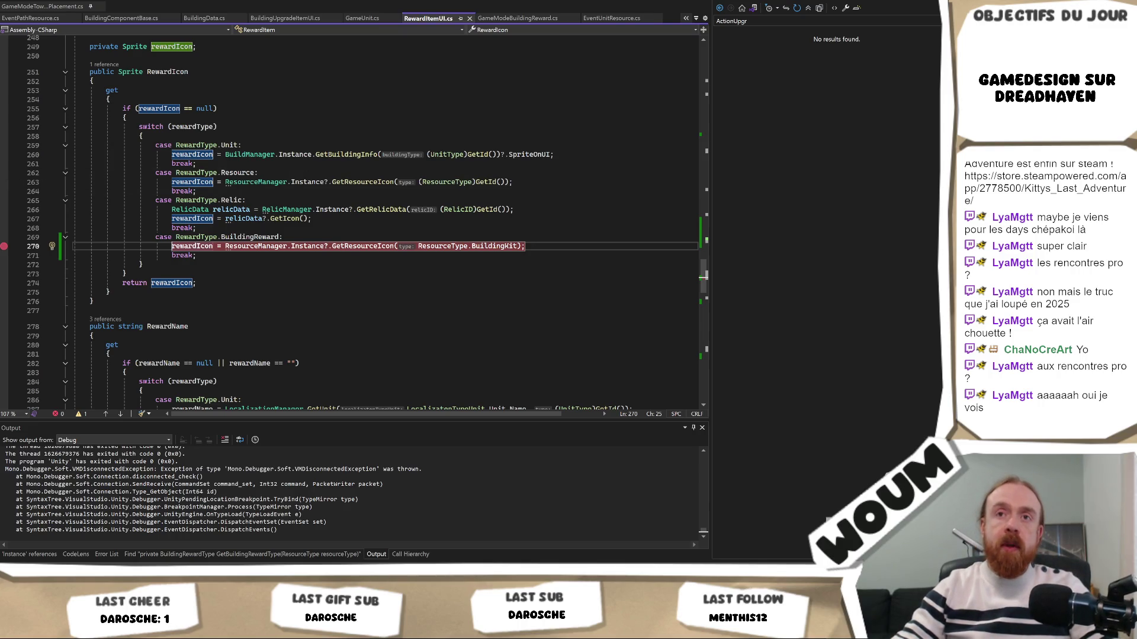
# Step: Break on line 263 and reopen the Pilgrim Caravan event to hit it
pyautogui.click(8, 183)
pyautogui.press('F5')
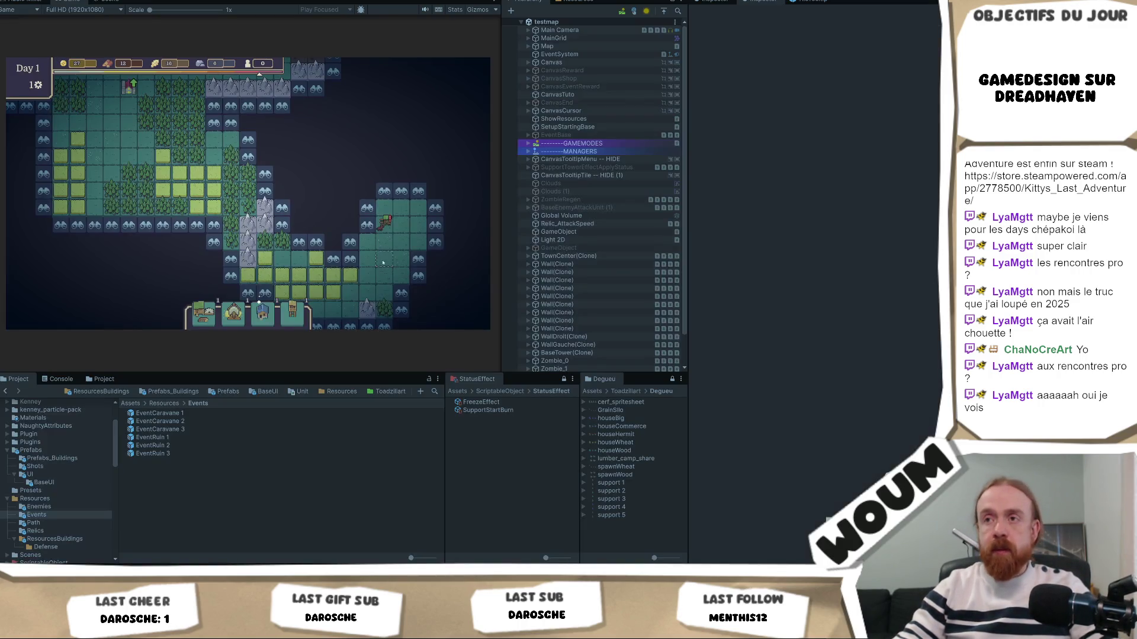
pyautogui.click(389, 230)
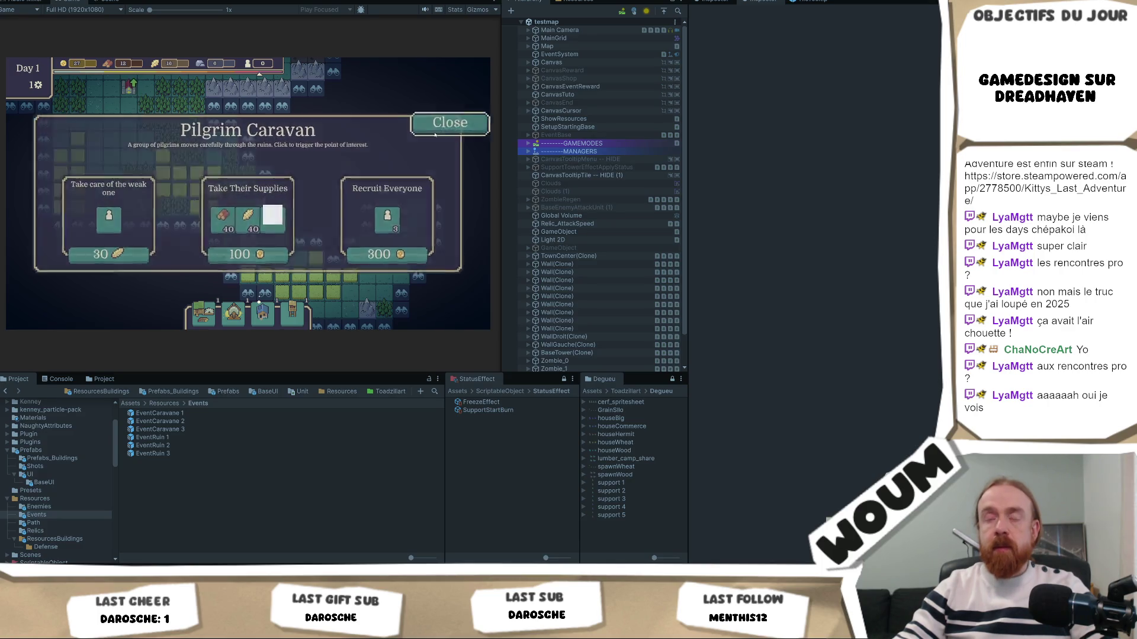
pyautogui.scroll(3, 243, 201)
pyautogui.scroll(3, 236, 227)
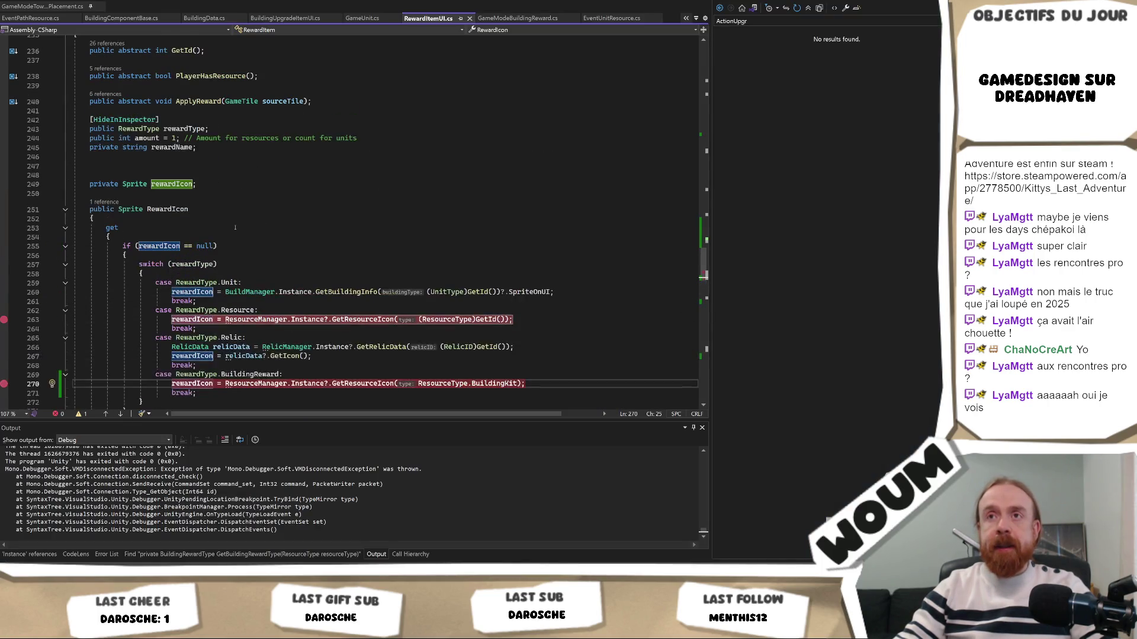
pyautogui.scroll(1, 236, 228)
pyautogui.scroll(-4, 235, 228)
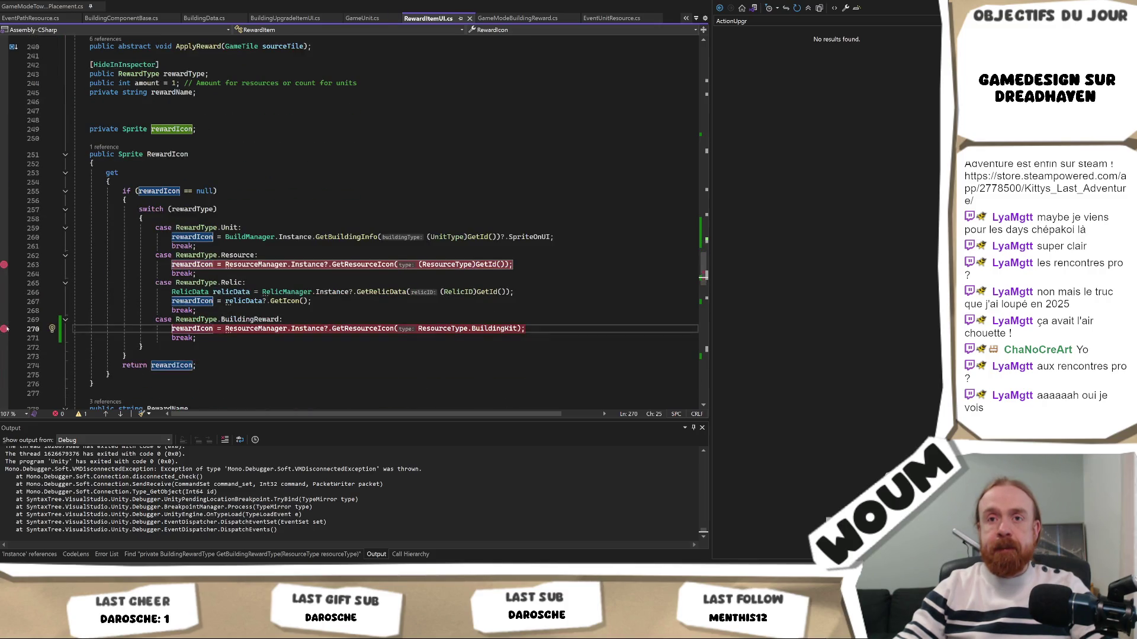
# Step: Swap the line 263 and 270 breakpoints for one on line 282 in RewardName and retrigger the event
pyautogui.click(4, 328)
pyautogui.press('Up')
pyautogui.press('Up')
pyautogui.press('Up')
pyautogui.press('F9')
pyautogui.scroll(-3, 234, 293)
pyautogui.scroll(-4, 234, 293)
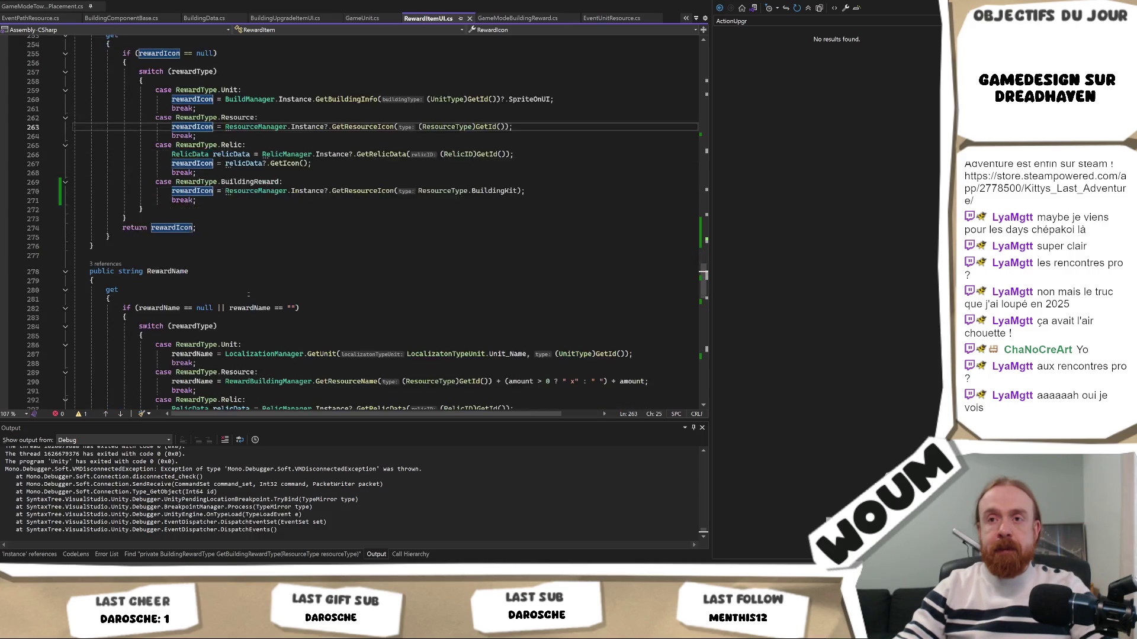
pyautogui.click(4, 253)
pyautogui.hotkey('alt', 'Tab')
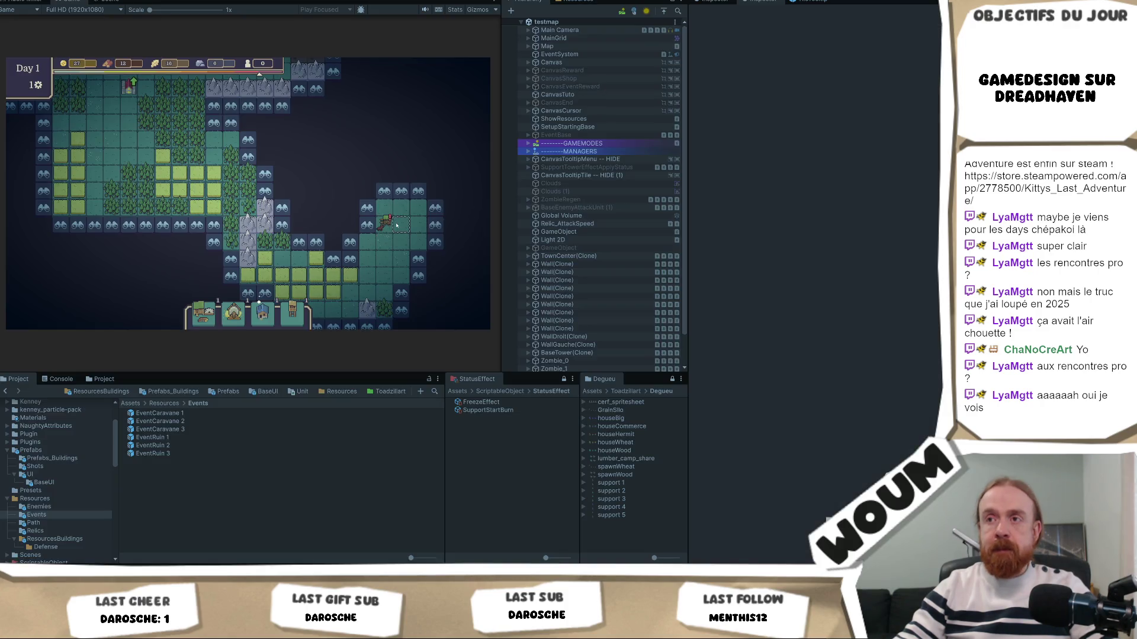
pyautogui.click(448, 238)
pyautogui.click(442, 131)
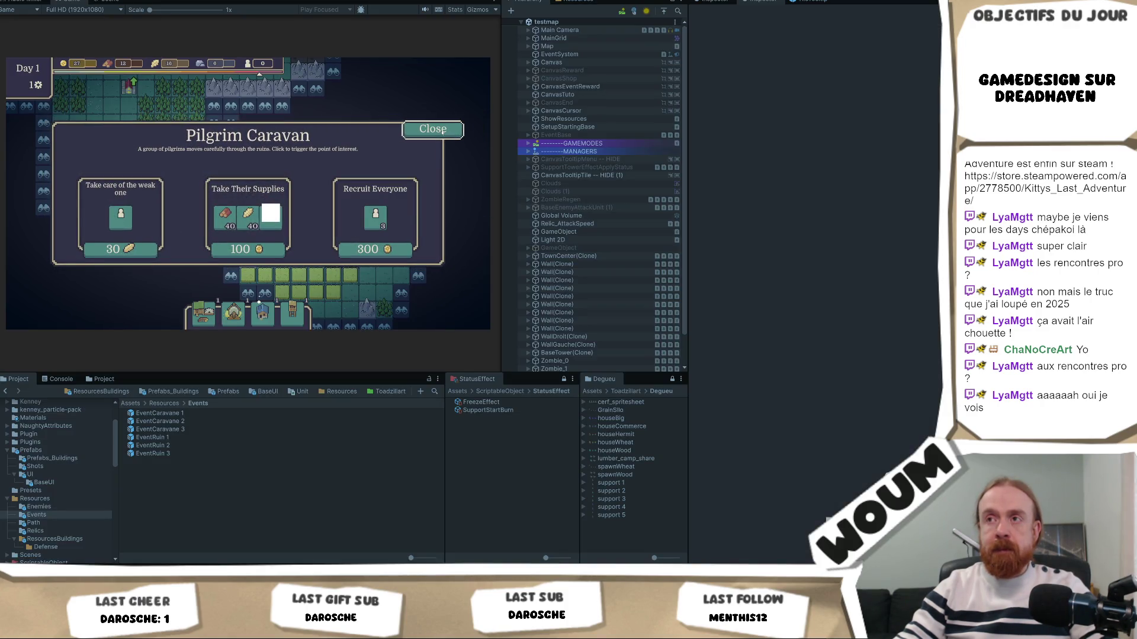
# Step: Remove the line 282 breakpoint and locate EventCaravane 1's EventUnitResource script in the project
pyautogui.hotkey('alt', 'Tab')
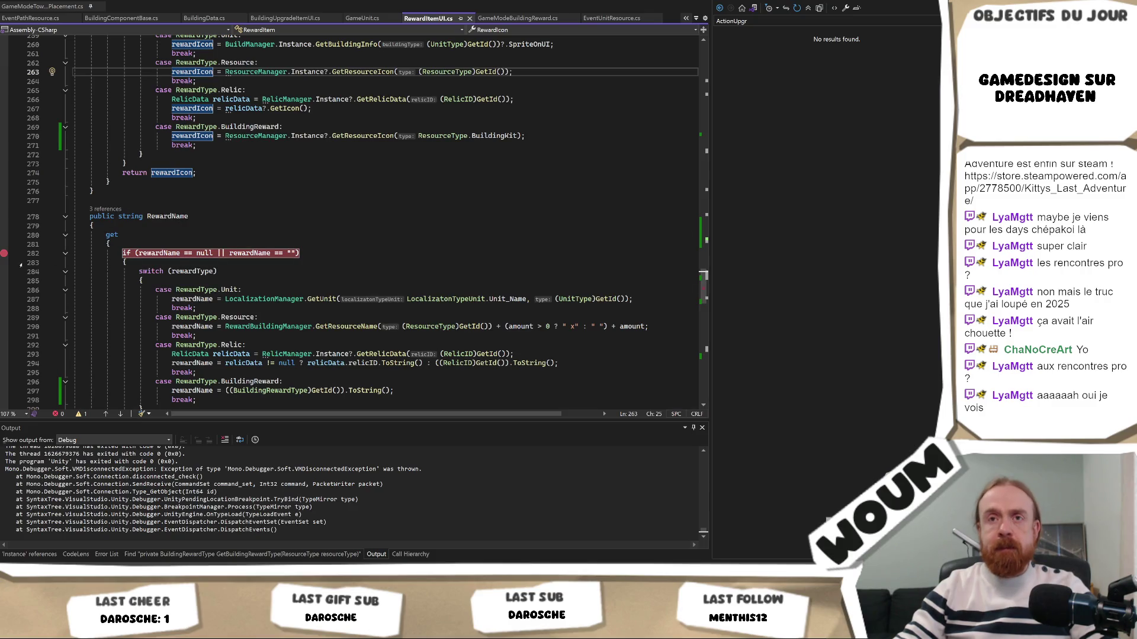
pyautogui.click(4, 255)
pyautogui.scroll(-2, 4, 254)
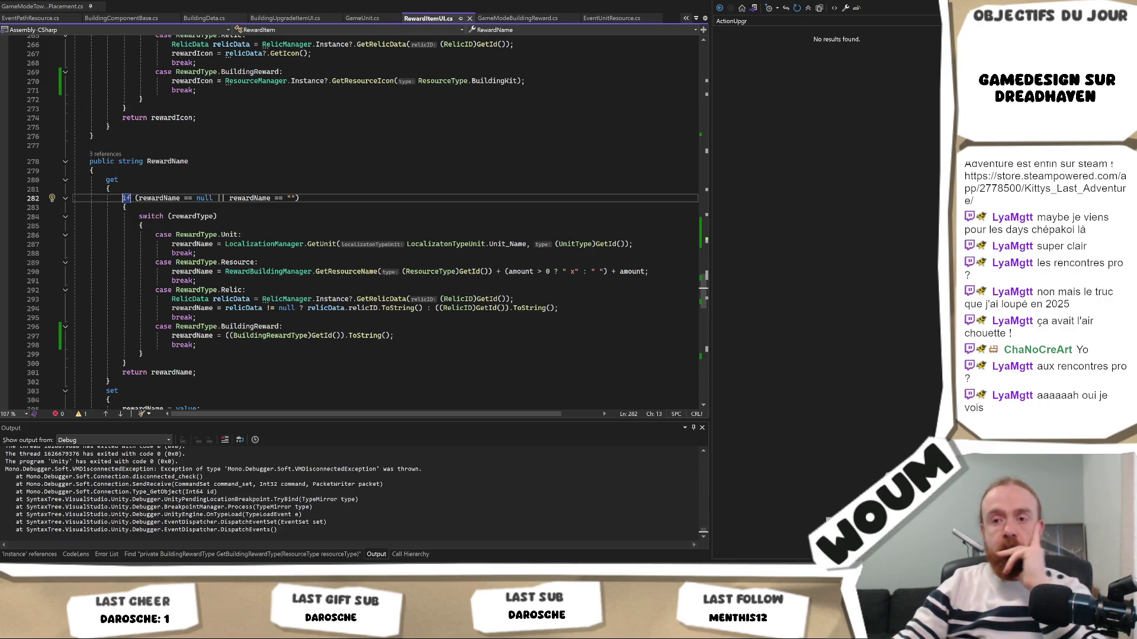
pyautogui.hotkey('alt', 'Tab')
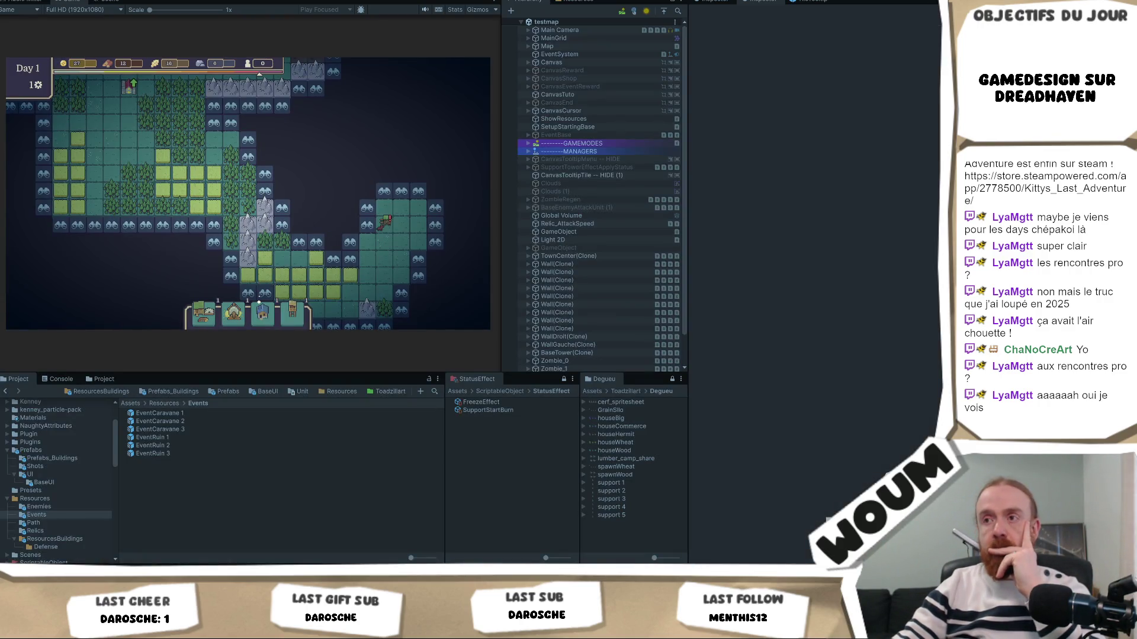
pyautogui.click(198, 414)
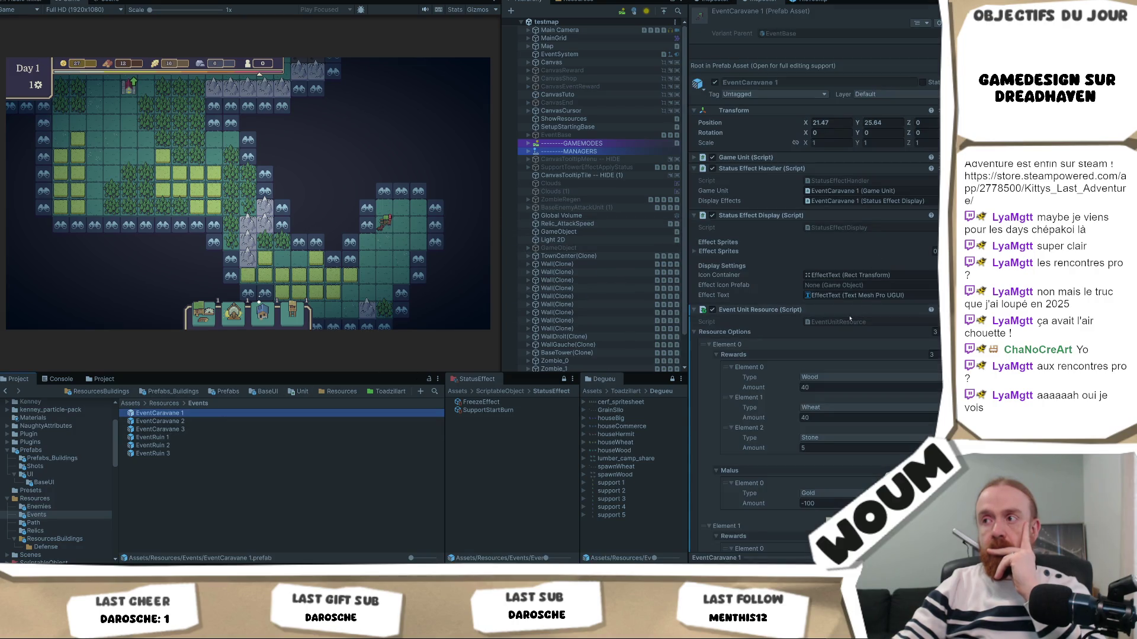
pyautogui.click(843, 323)
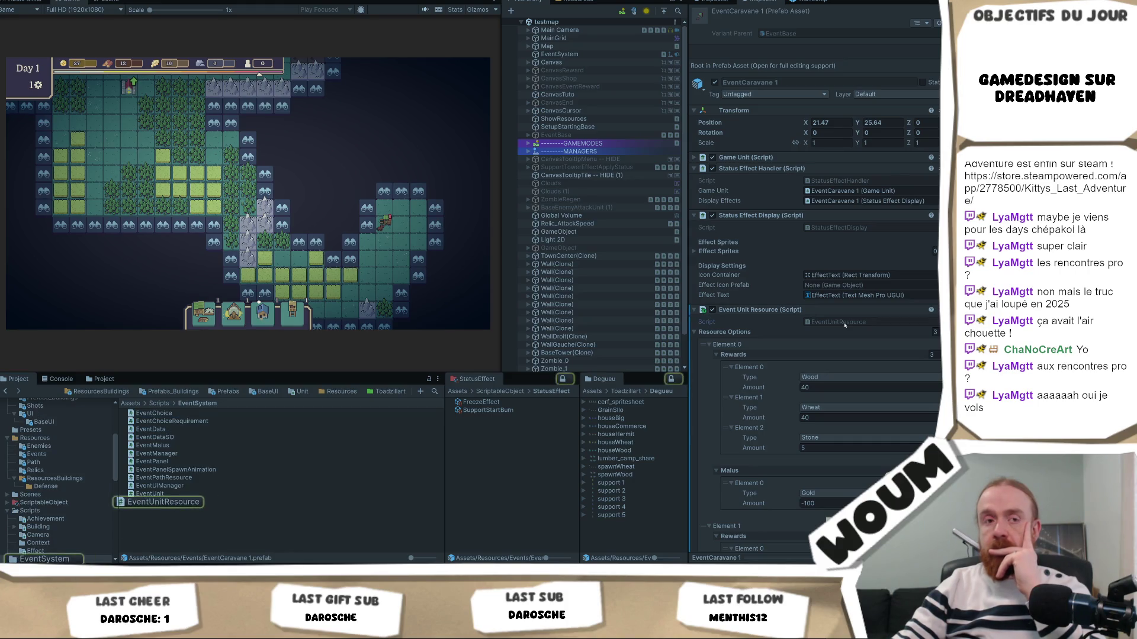
# Step: Open EventUnitResource and break at the rewards foreach loop by triggering the Pilgrim Caravan event
pyautogui.doubleClick(844, 324)
pyautogui.scroll(3, 518, 205)
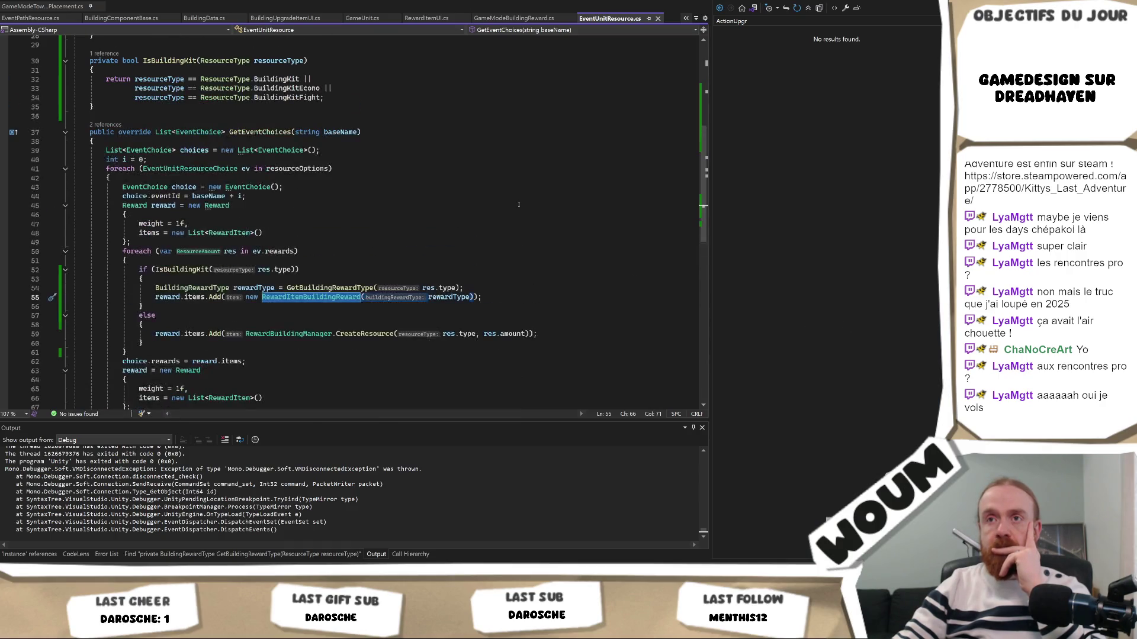
pyautogui.click(4, 251)
pyautogui.hotkey('alt', 'Tab')
pyautogui.click(413, 208)
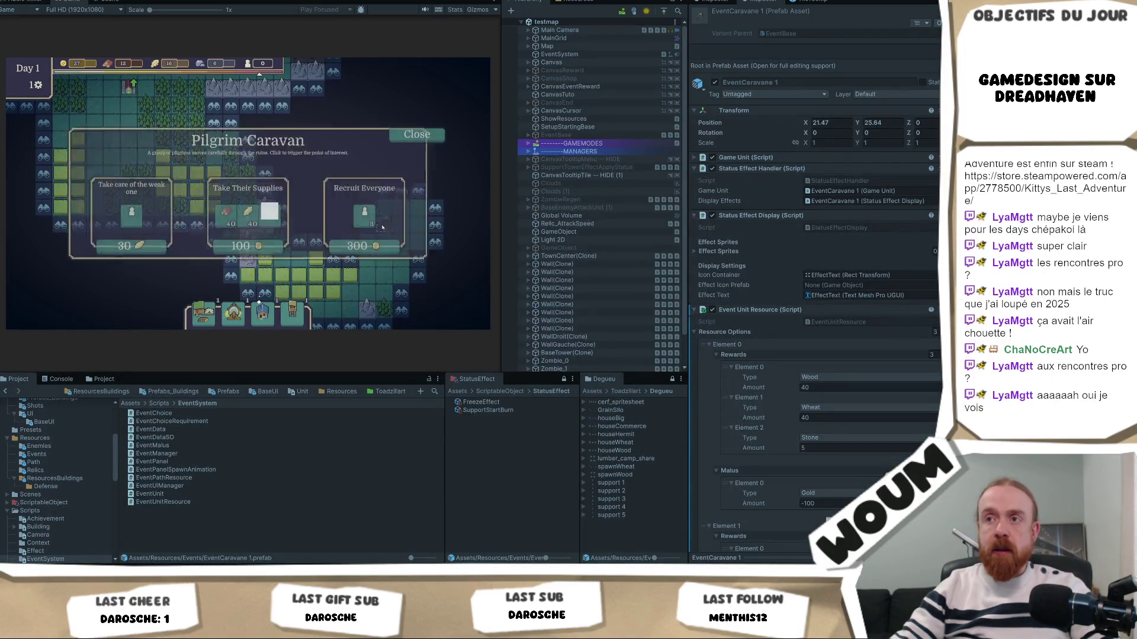
pyautogui.hotkey('alt', 'Tab')
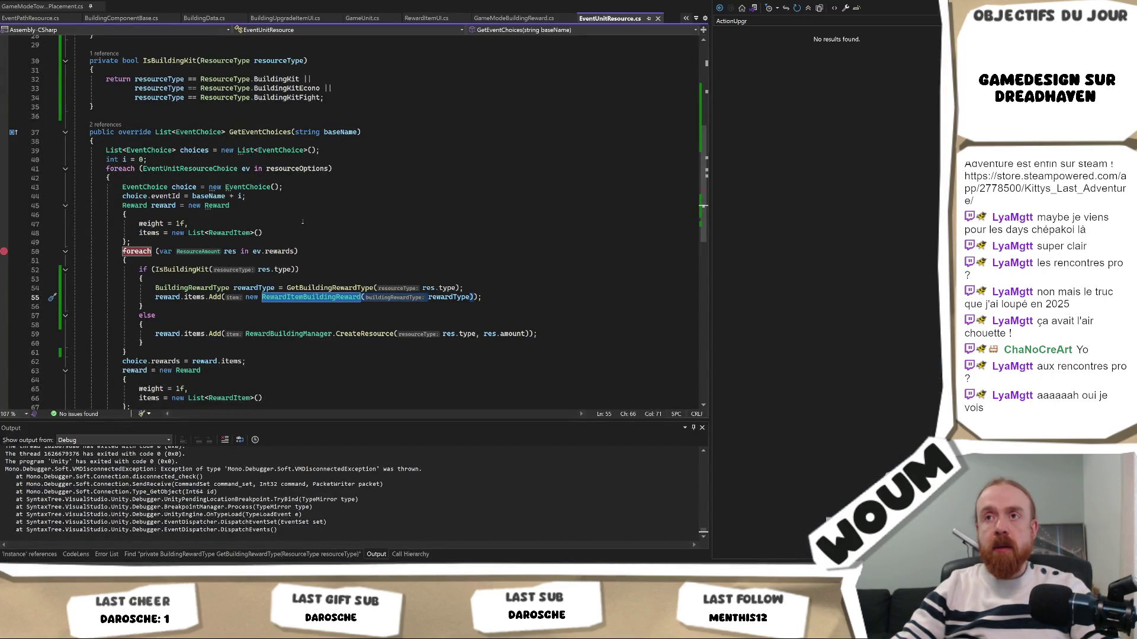
# Step: Continue execution past the foreach loop and check RewardItemUI's RewardName getter
pyautogui.rightClick(245, 131)
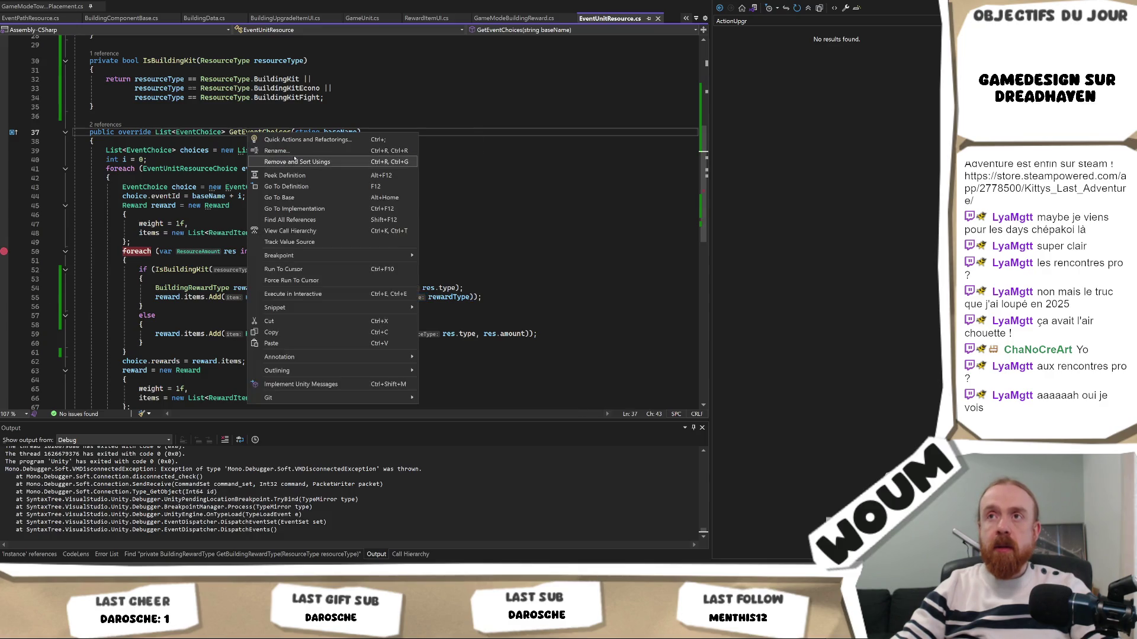
pyautogui.click(93, 69)
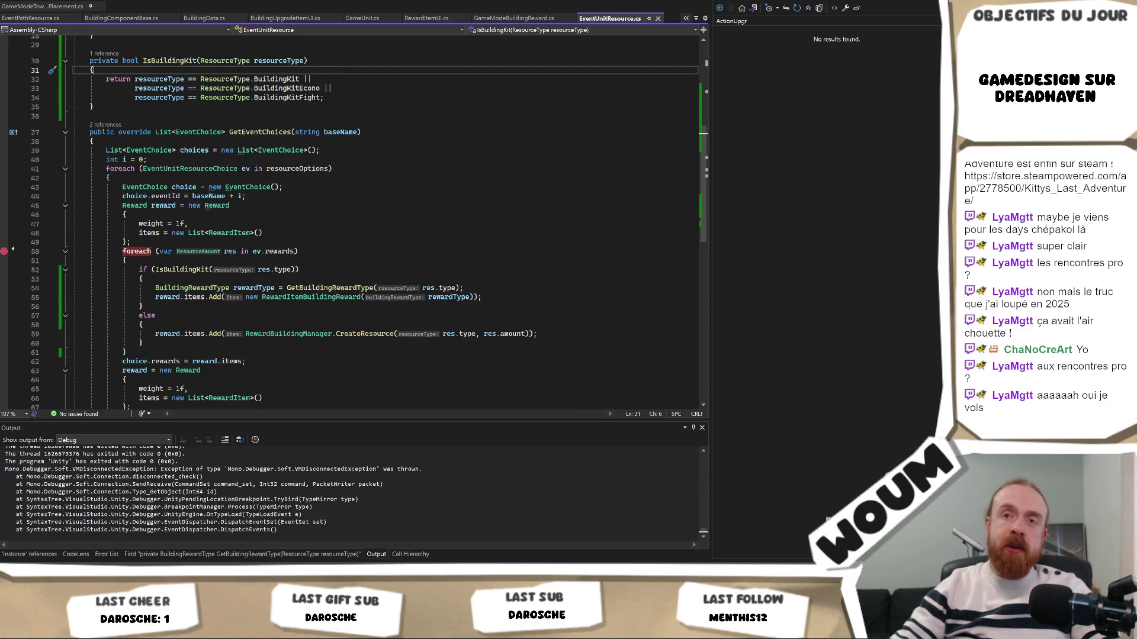
pyautogui.click(123, 251)
pyautogui.press('F5')
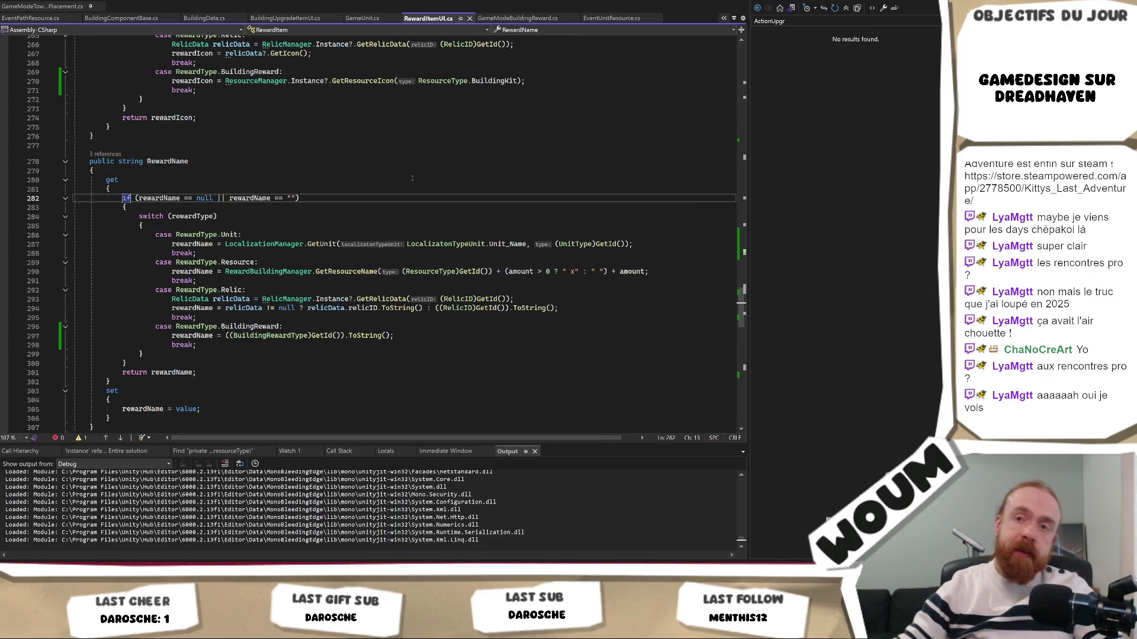
pyautogui.click(412, 178)
pyautogui.hotkey('ctrl', 'Tab')
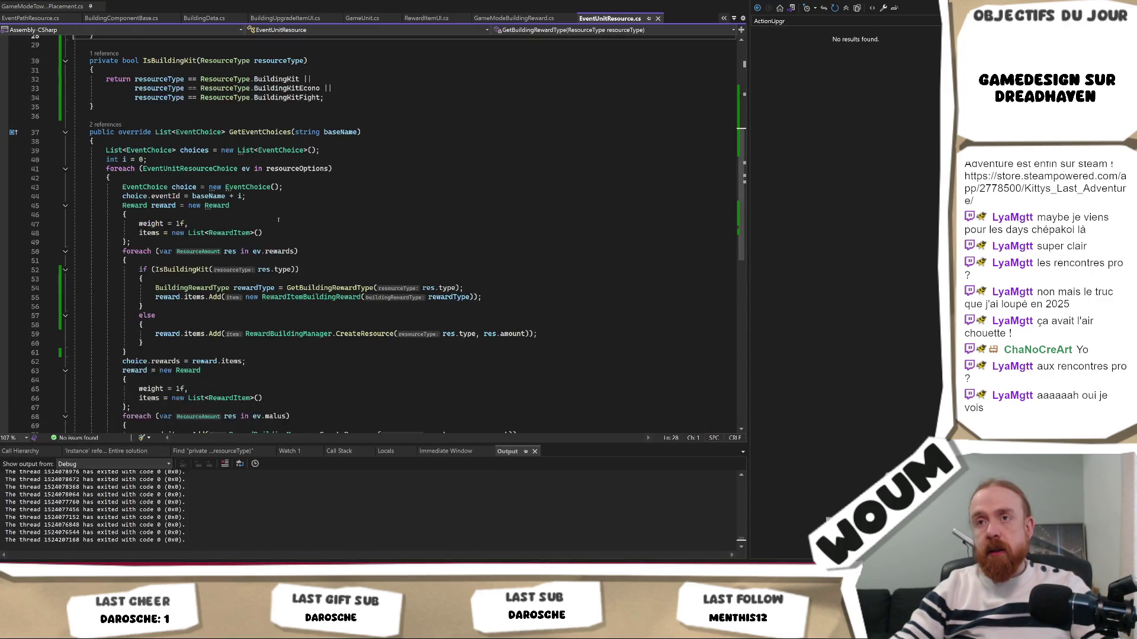
# Step: Review GetBuildingRewardType: BuildingKit to Special, BuildingKitEcono to Economic, BuildingKitFight to Towers
pyautogui.scroll(-1, 288, 221)
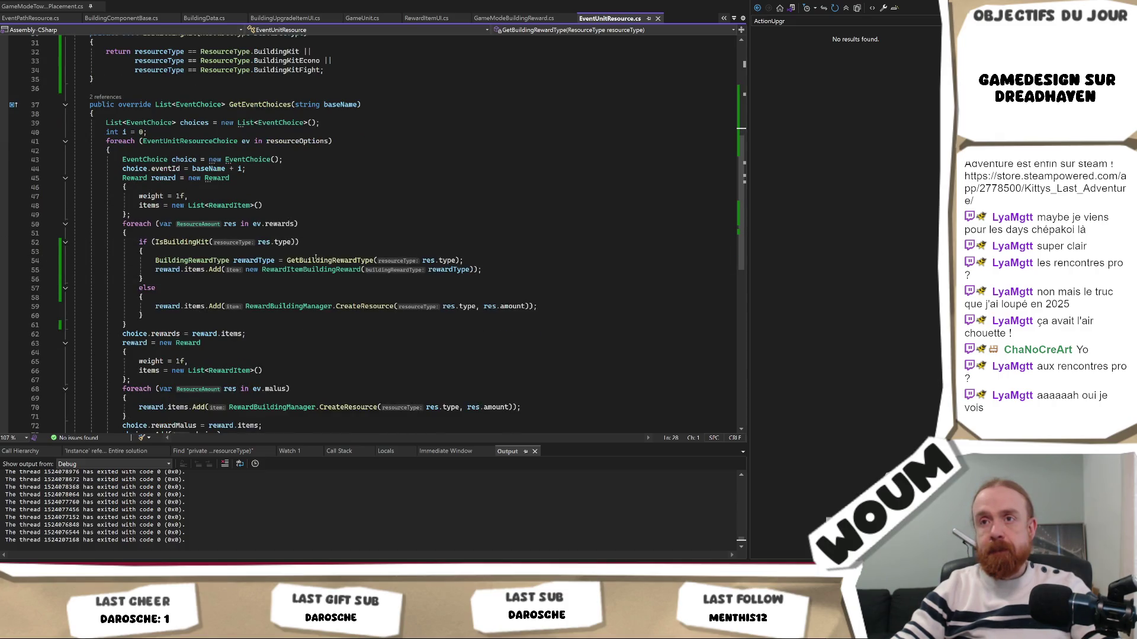
pyautogui.scroll(6, 317, 258)
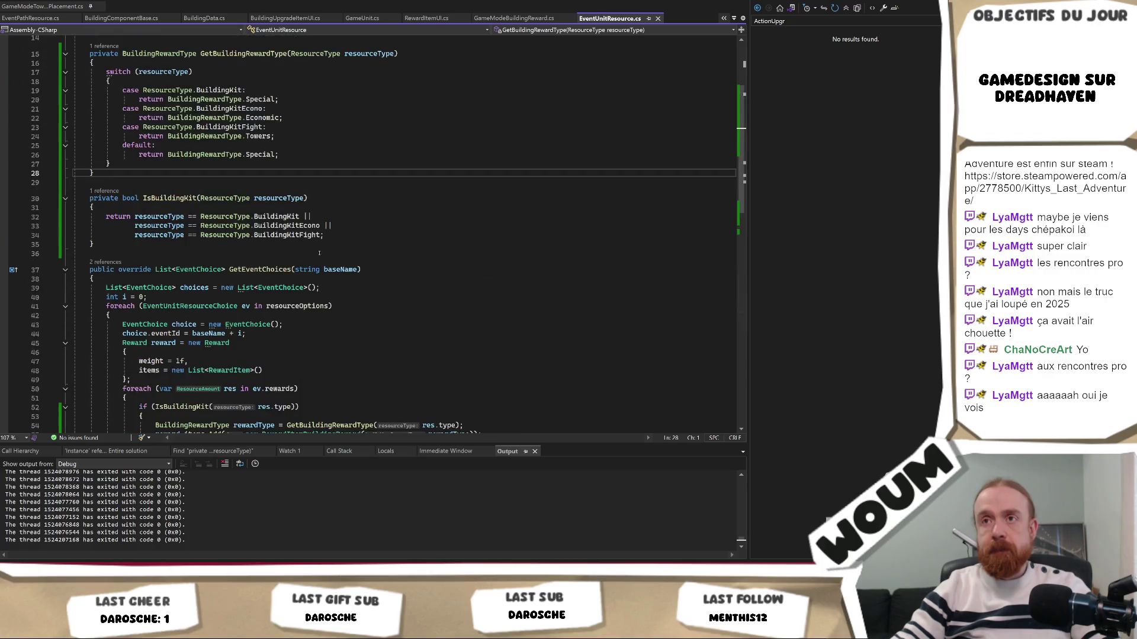
pyautogui.scroll(3, 319, 253)
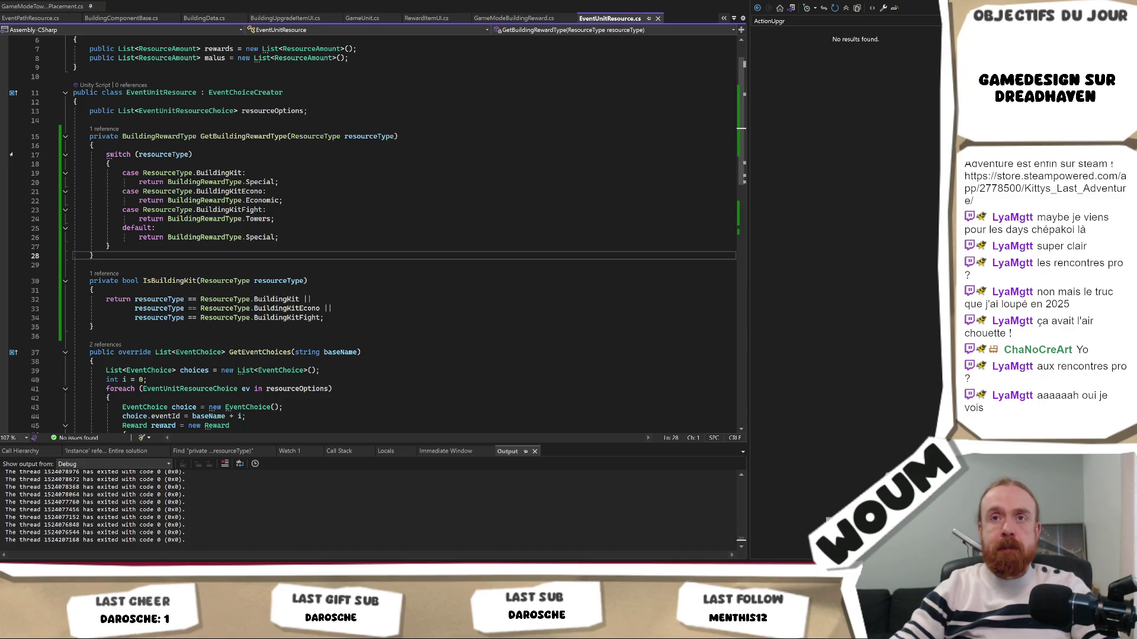
pyautogui.click(5, 145)
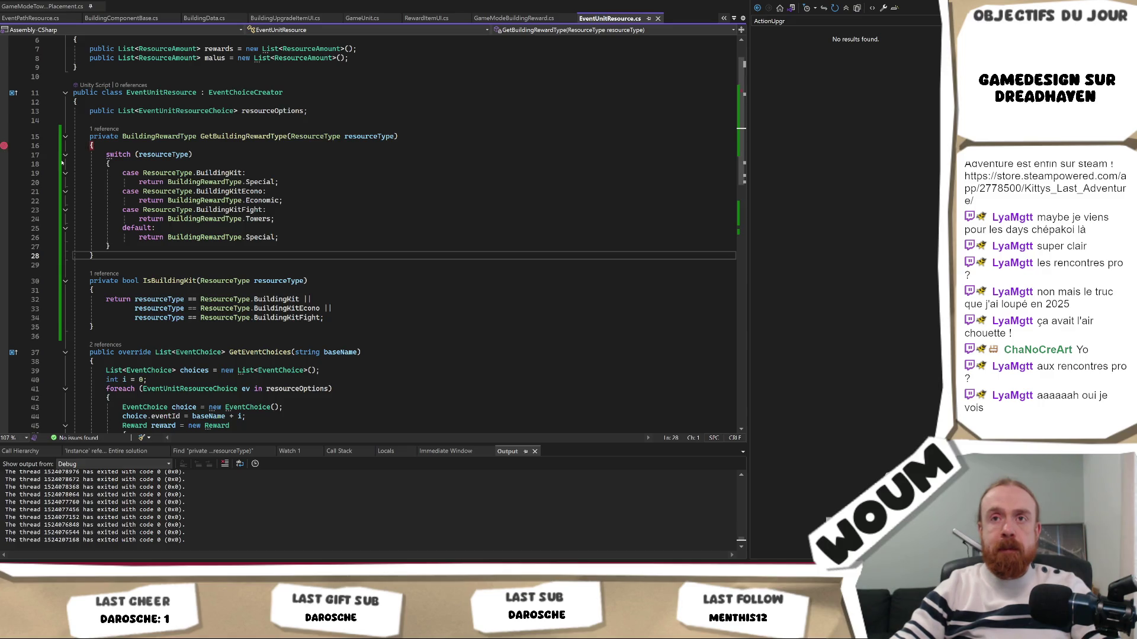
pyautogui.click(5, 145)
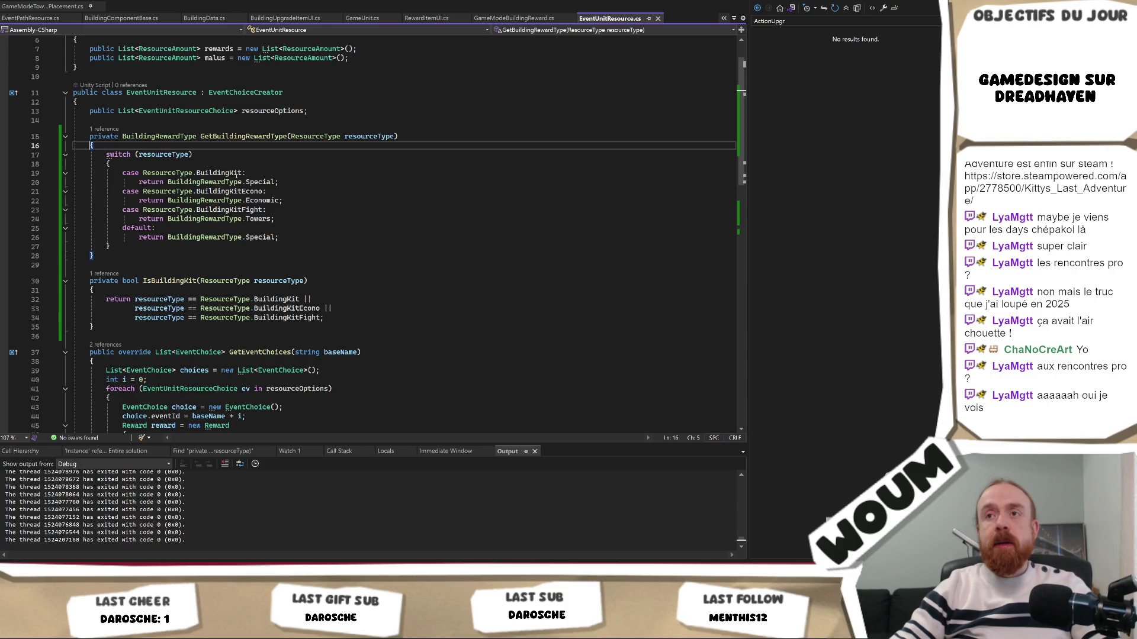
pyautogui.doubleClick(260, 182)
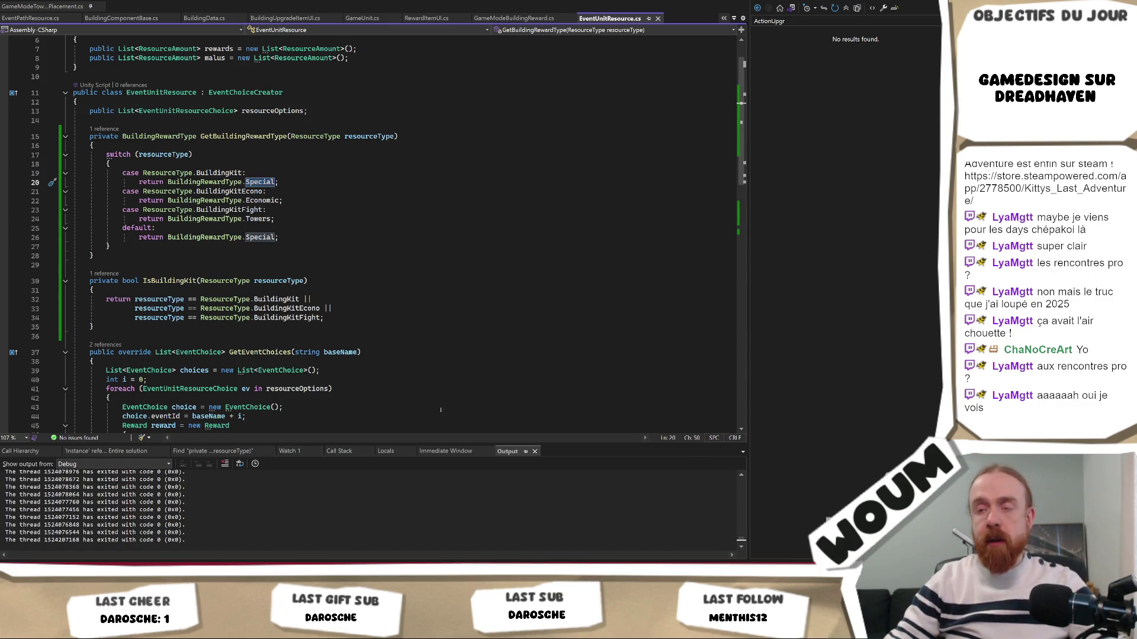
pyautogui.hotkey('alt', 'Tab')
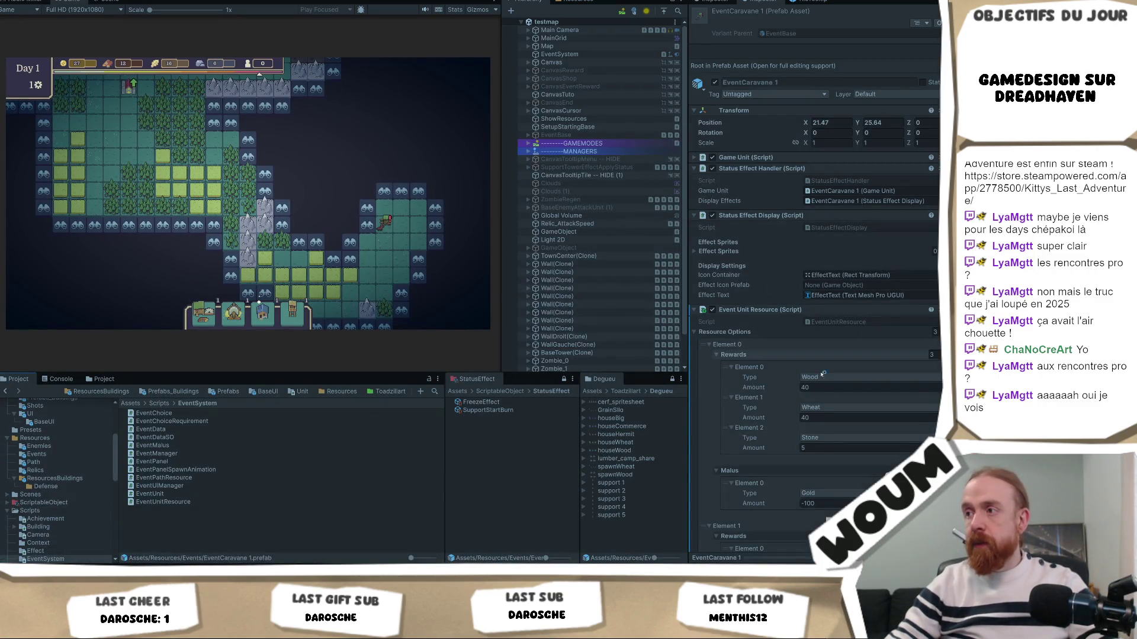
# Step: Set EventCaravane2_0's third reward type to Building Kit Econo and check the caravan event
pyautogui.scroll(-5, 774, 289)
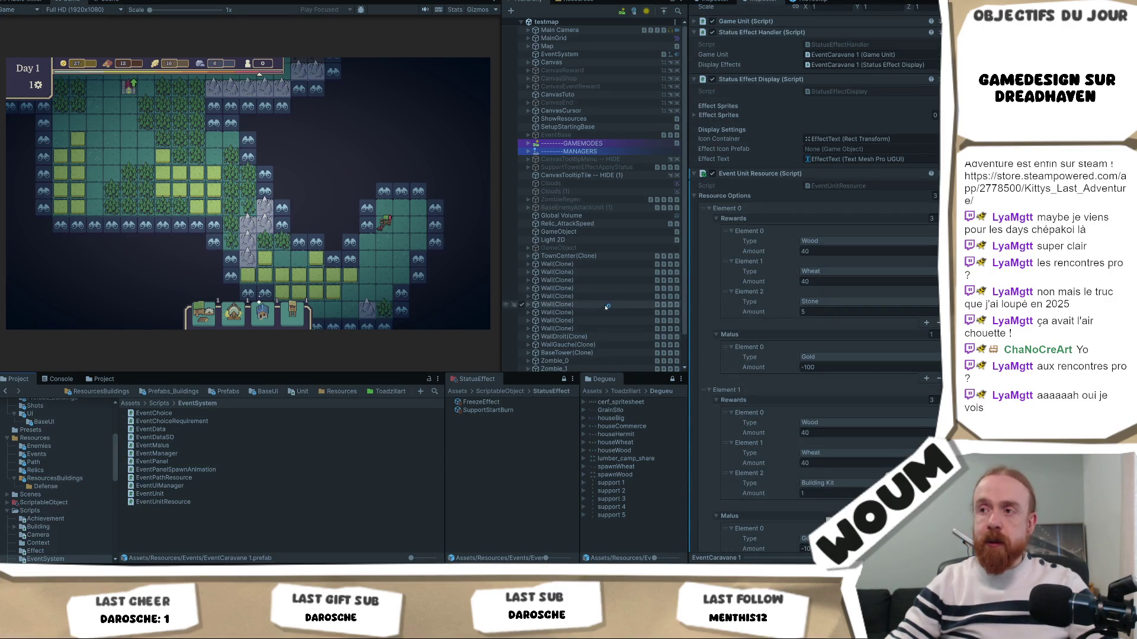
pyautogui.scroll(-2, 585, 155)
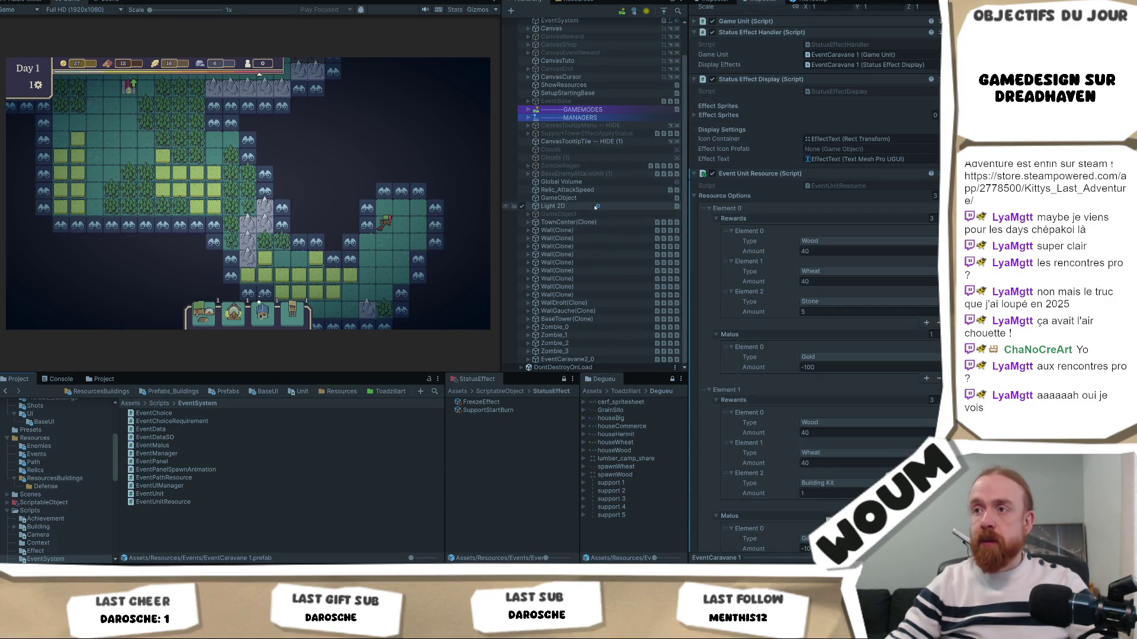
pyautogui.click(564, 360)
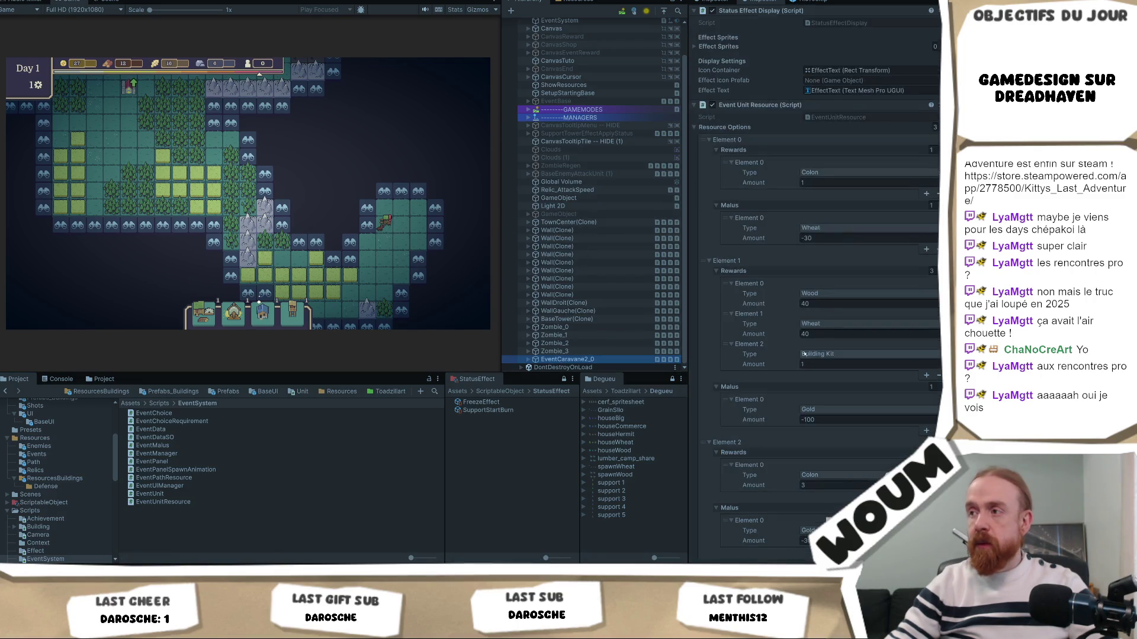
pyautogui.click(828, 354)
pyautogui.click(840, 454)
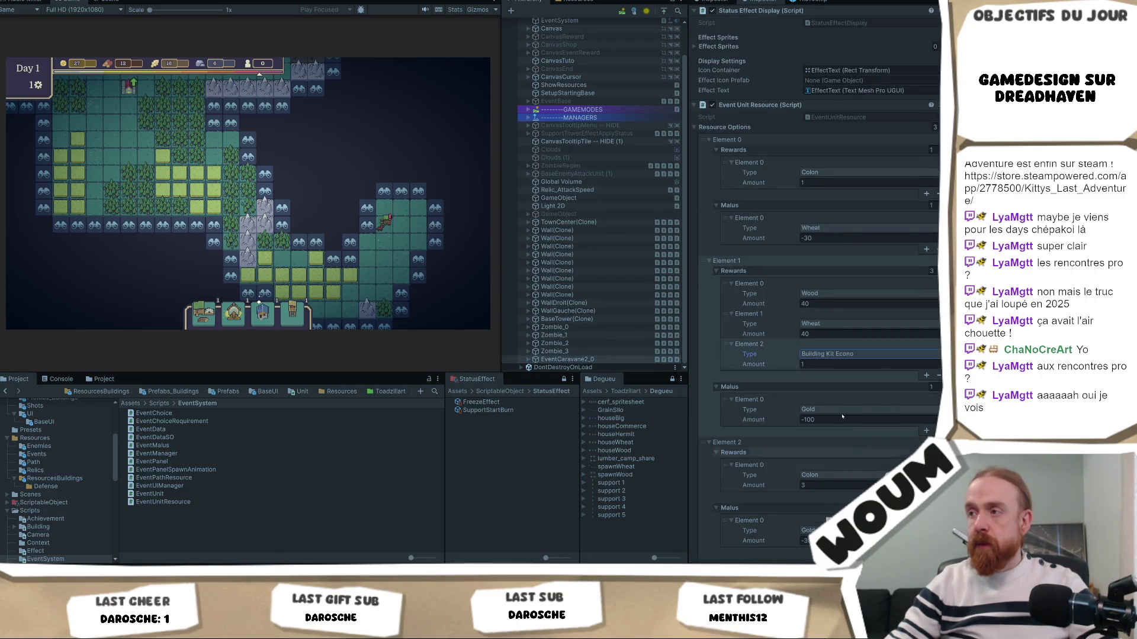
pyautogui.click(379, 224)
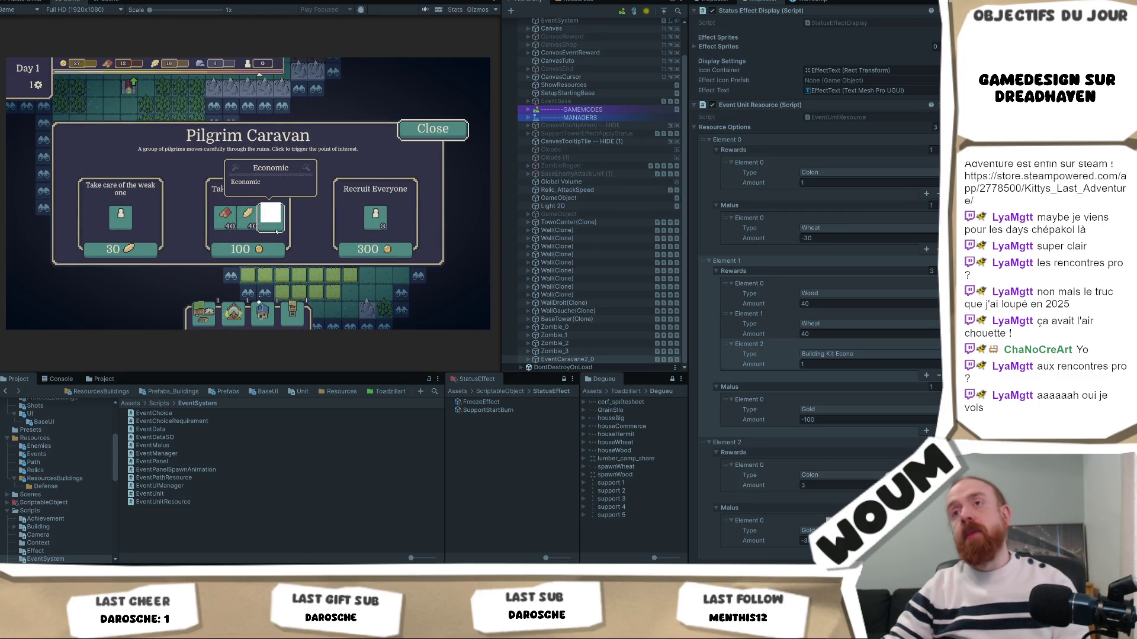
pyautogui.click(444, 127)
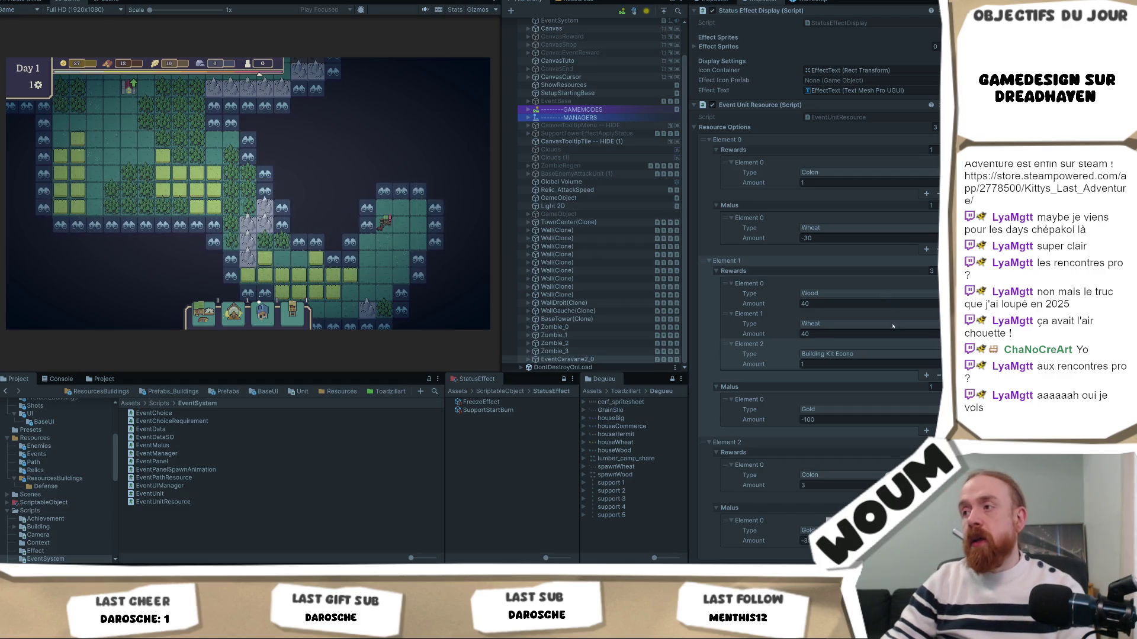
# Step: Change that reward type to Building Kit Fight and reopen the event to verify it
pyautogui.click(841, 354)
pyautogui.click(841, 465)
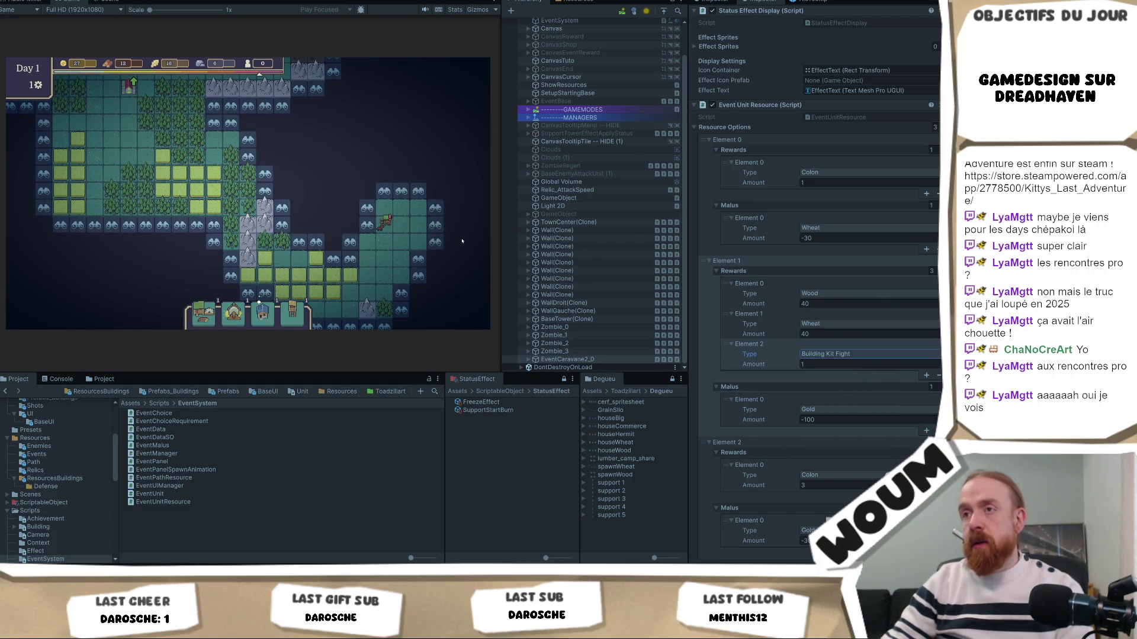
pyautogui.click(396, 224)
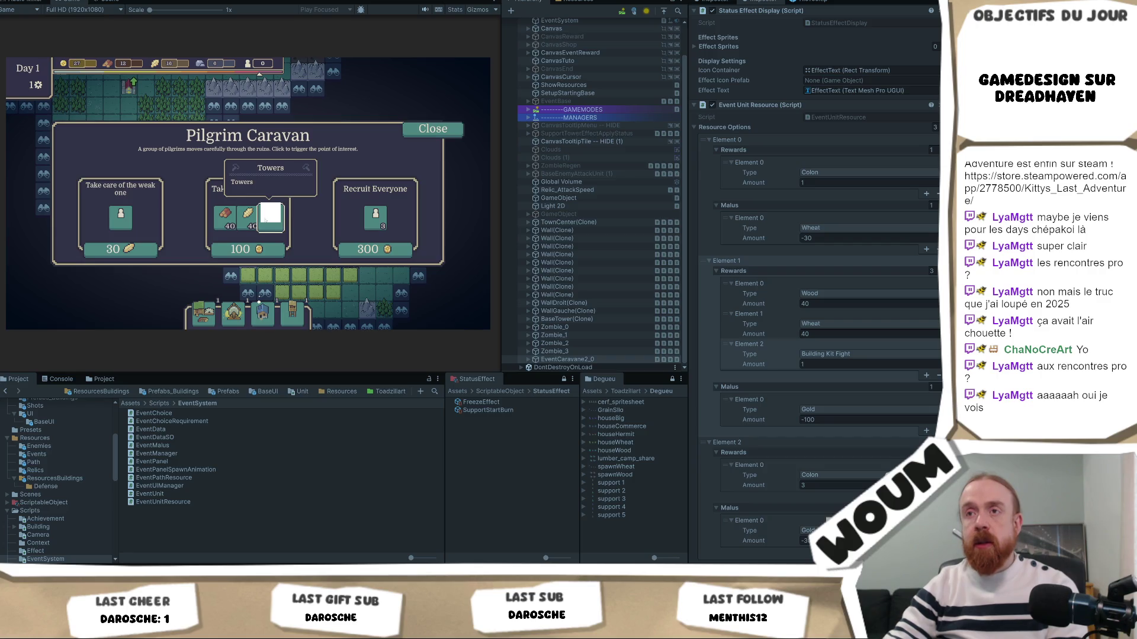
pyautogui.hotkey('alt', 'Tab')
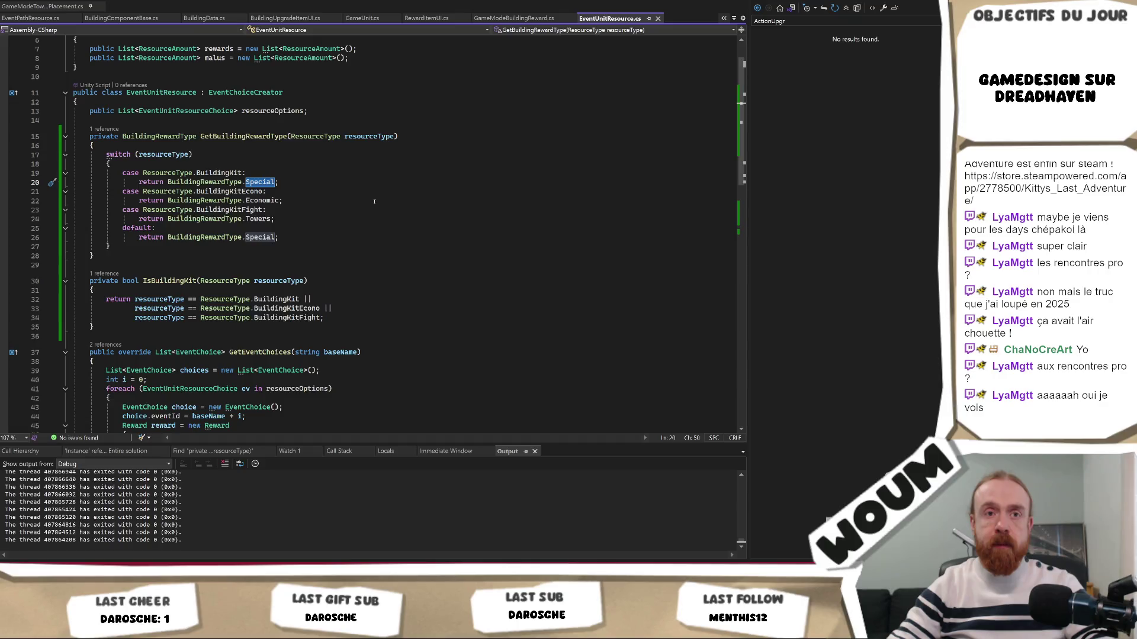
# Step: Trace GetBuildingRewardType, the uses of BuildingRewardType and the IsBuildingKit method in EventUnitResource.cs
pyautogui.hotkey('alt', 'Tab')
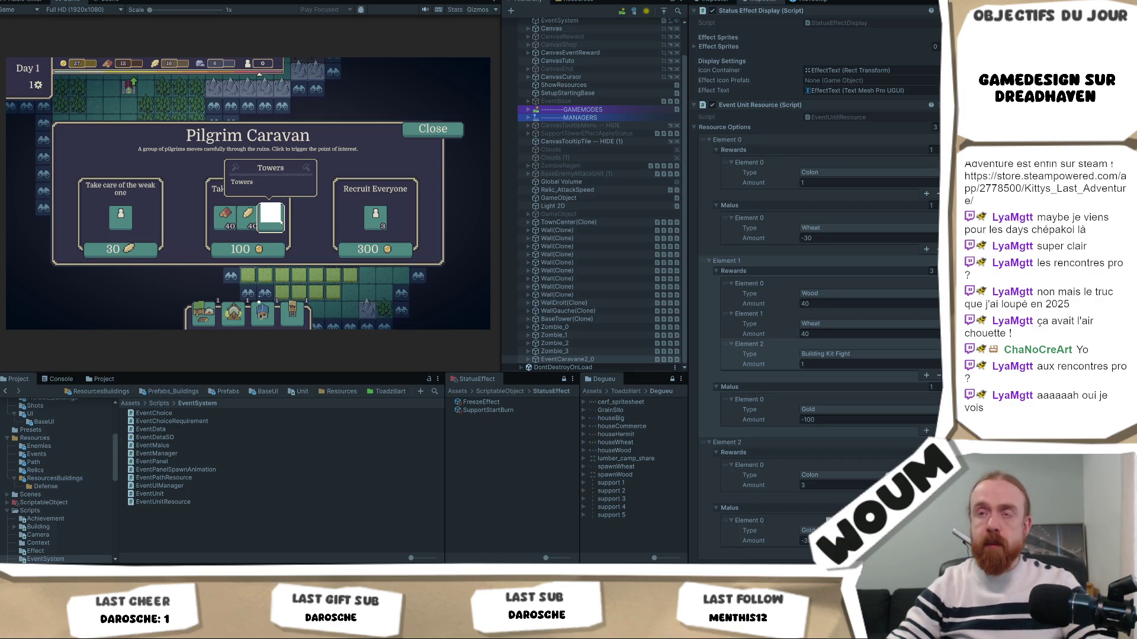
pyautogui.hotkey('alt', 'Tab')
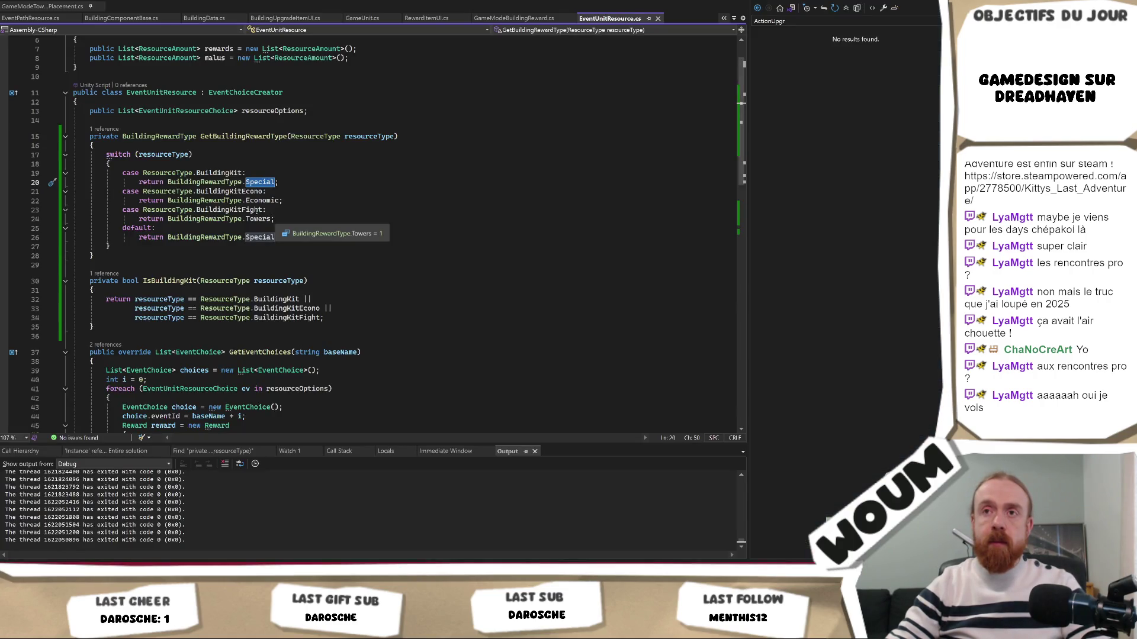
pyautogui.click(260, 137)
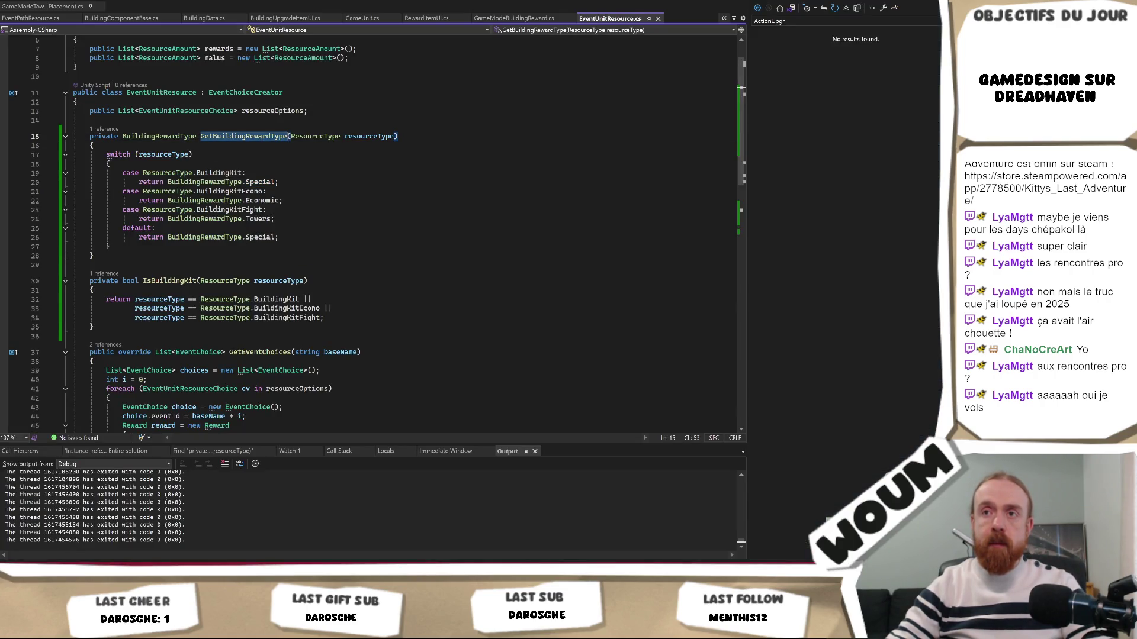
pyautogui.rightClick(226, 223)
pyautogui.click(234, 245)
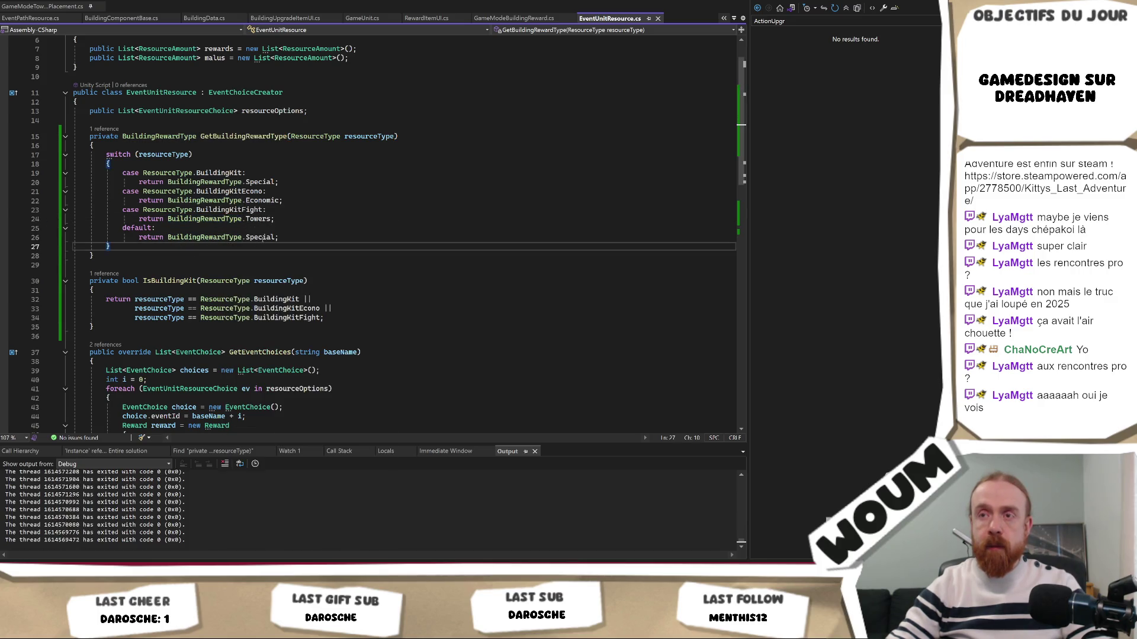
pyautogui.click(223, 200)
pyautogui.scroll(-3, 177, 199)
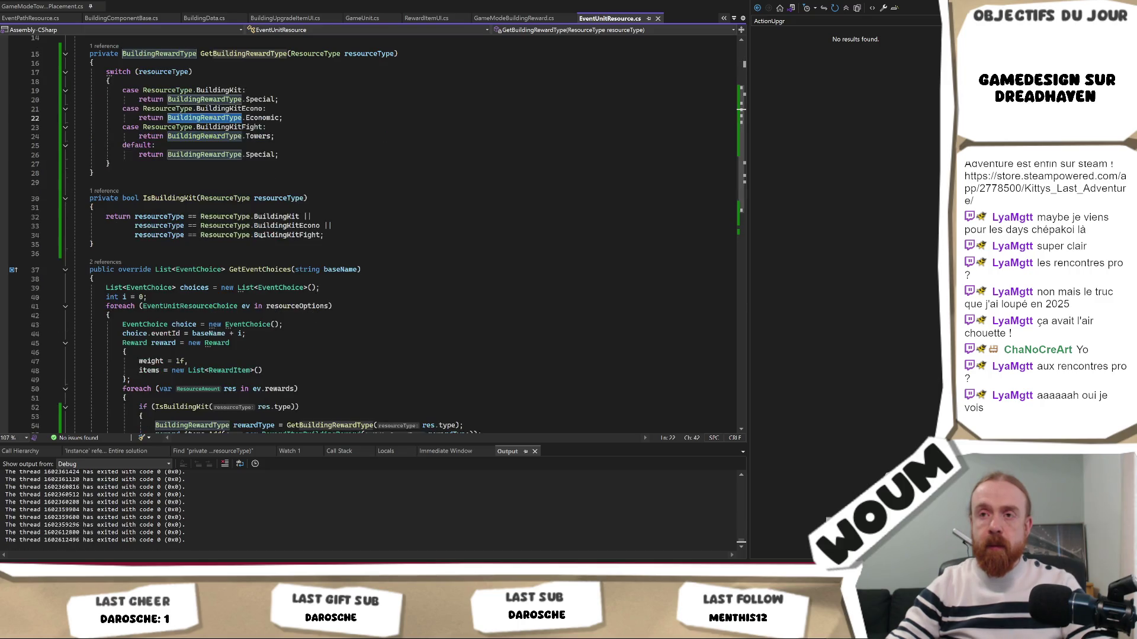
pyautogui.click(163, 198)
pyautogui.scroll(-3, 369, 292)
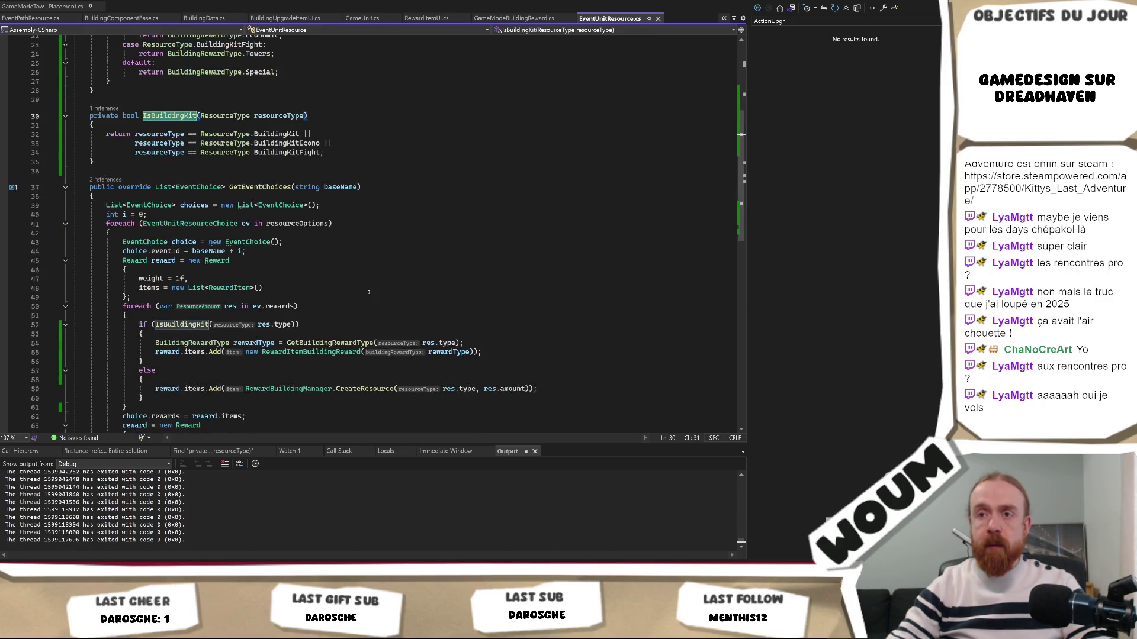
# Step: Inspect the RewardItemBuildingReward constructor, then navigate back to its creation at line 55
pyautogui.keyDown('ctrl'); pyautogui.click(305, 352); pyautogui.keyUp('ctrl')
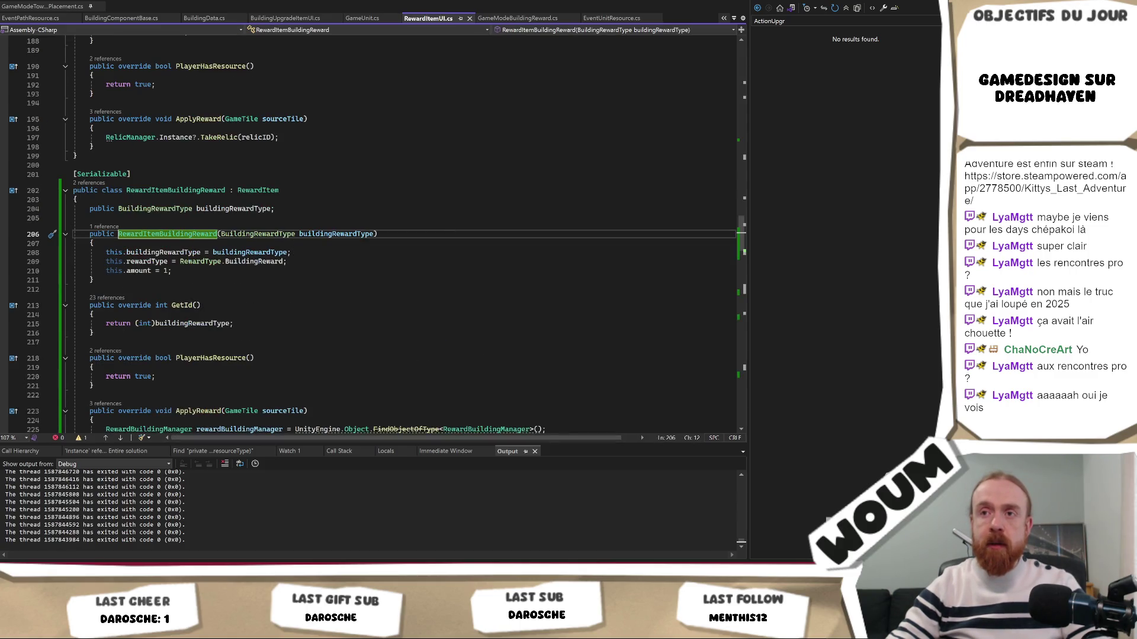
pyautogui.scroll(-3, 351, 294)
pyautogui.scroll(-6, 351, 294)
pyautogui.hotkey('ctrl', '-')
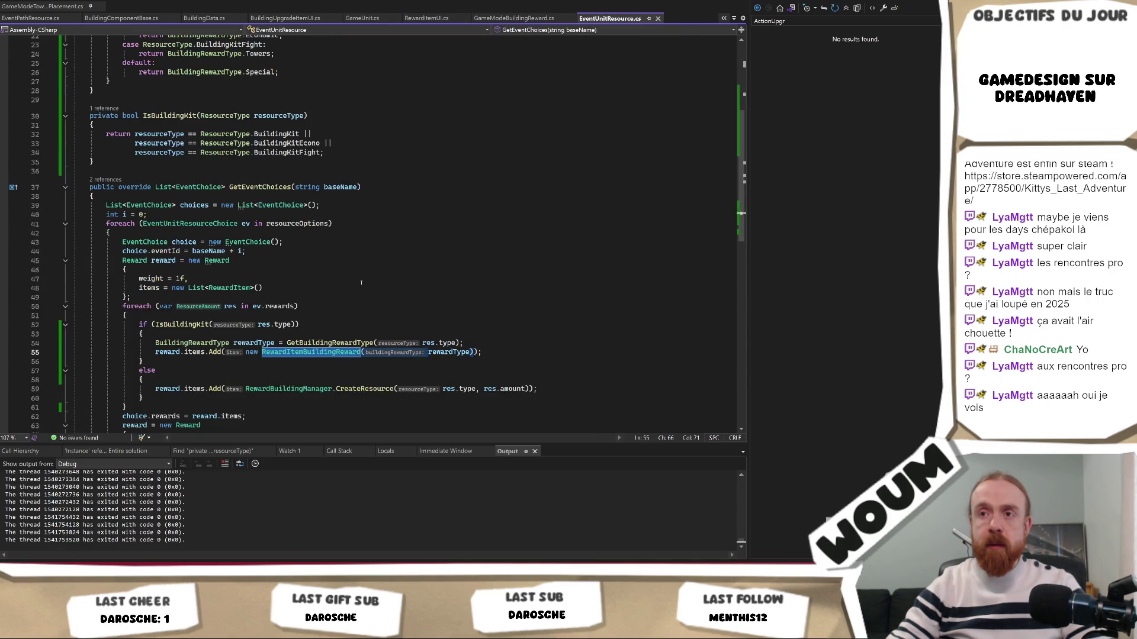
pyautogui.hotkey('alt', 'Tab')
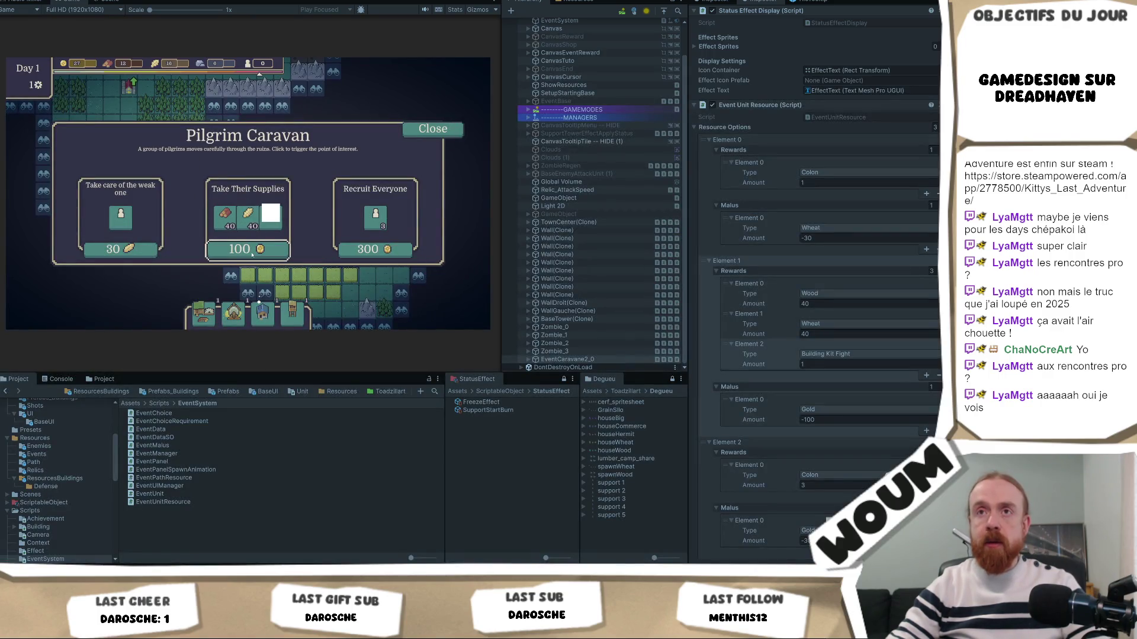
# Step: Take the Pilgrim Caravan supplies for 100 gold and claim the 1x Base Tower kit
pyautogui.hotkey('alt', 'Tab')
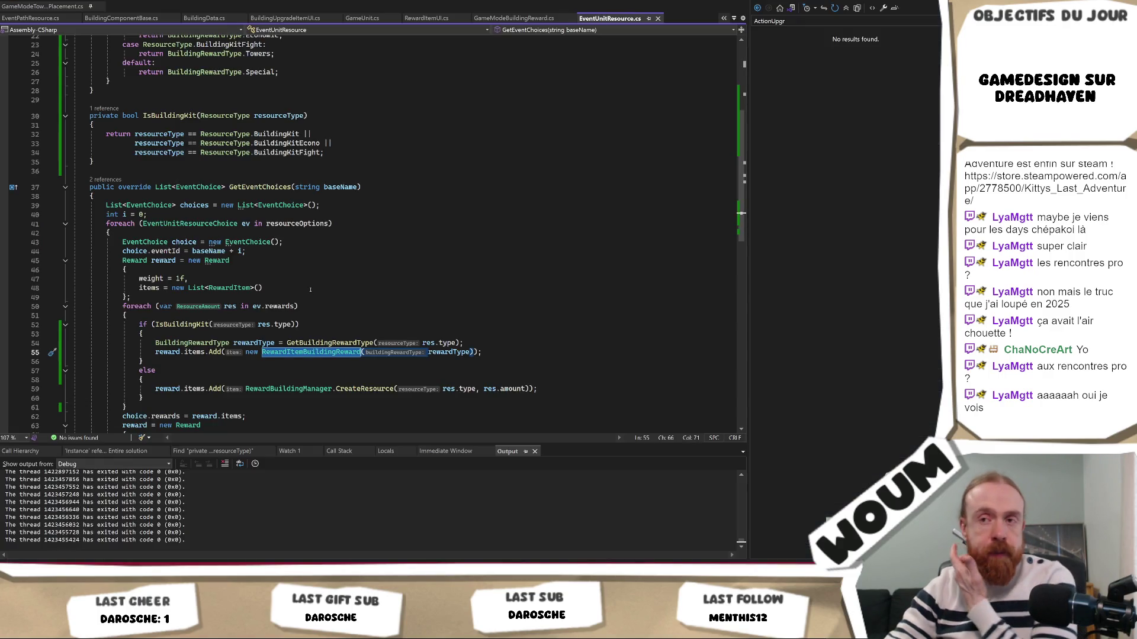
pyautogui.scroll(-3, 308, 286)
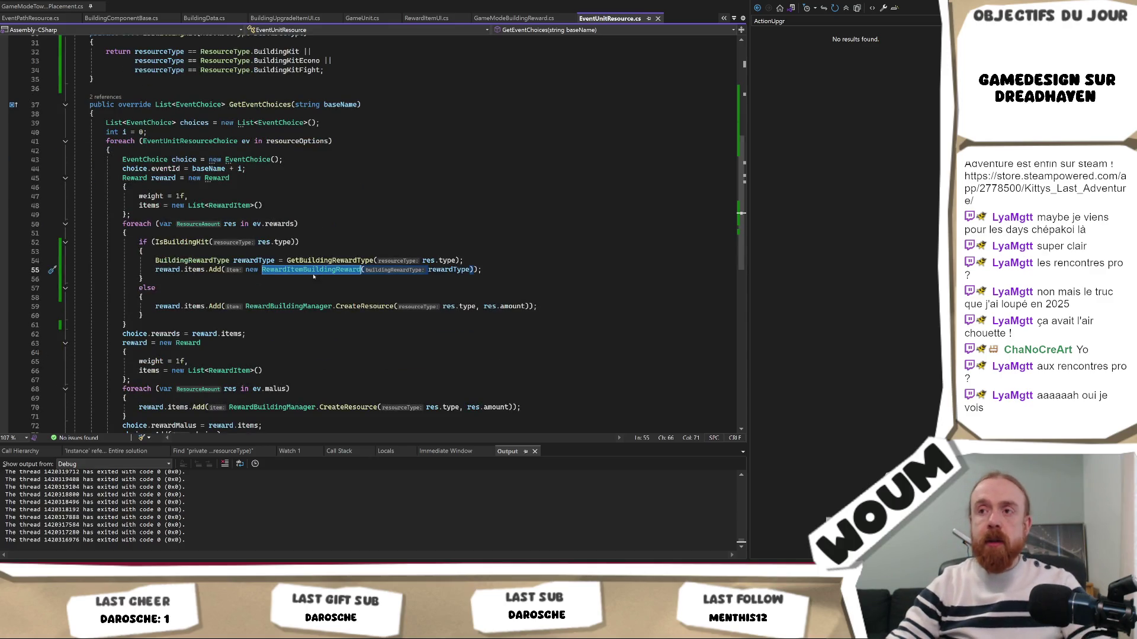
pyautogui.hotkey('alt', 'Tab')
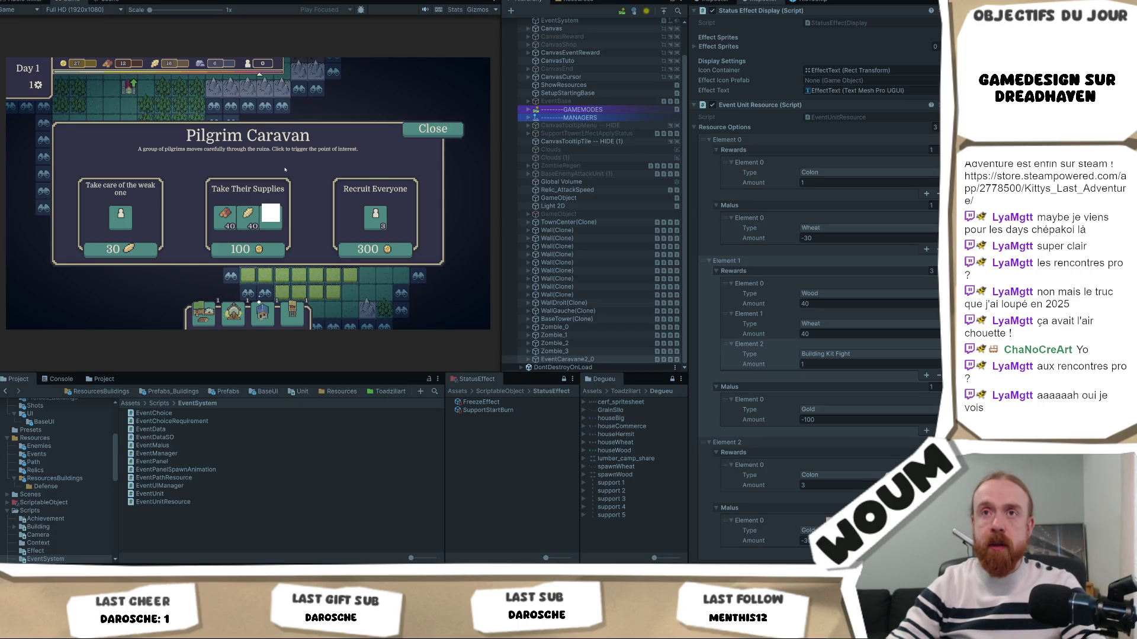
pyautogui.click(422, 128)
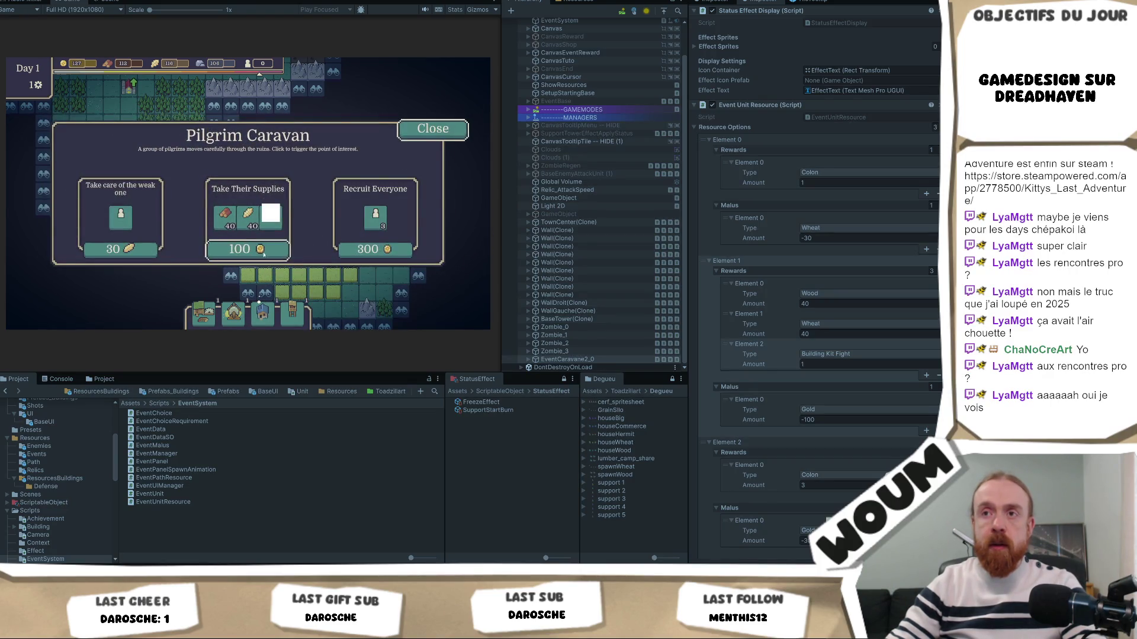
pyautogui.click(262, 254)
pyautogui.moveTo(259, 225)
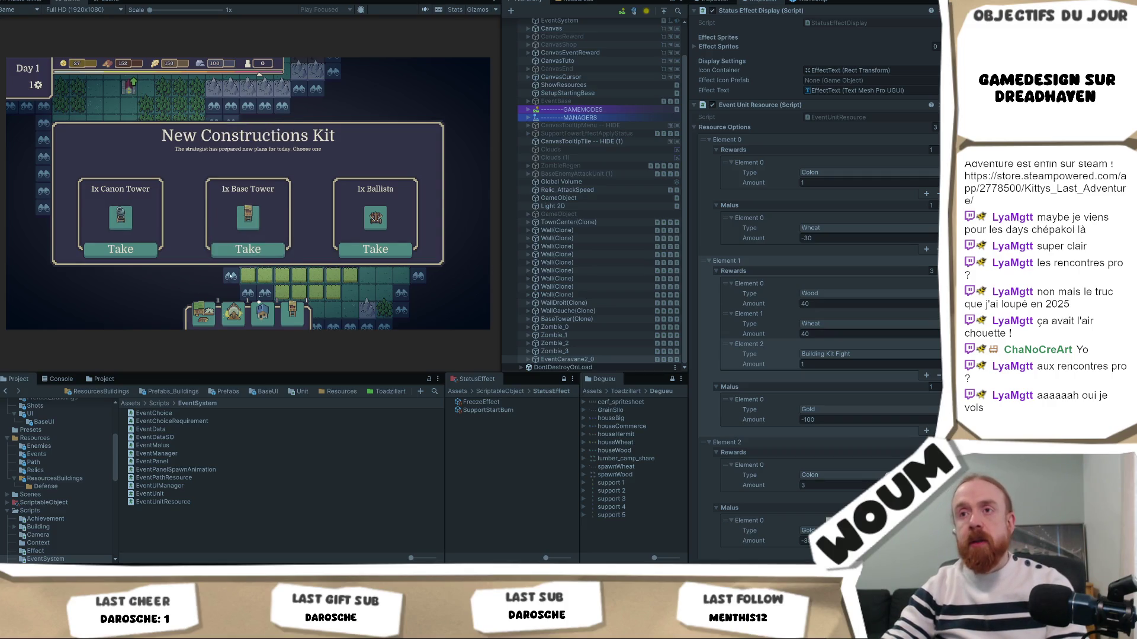
pyautogui.click(248, 250)
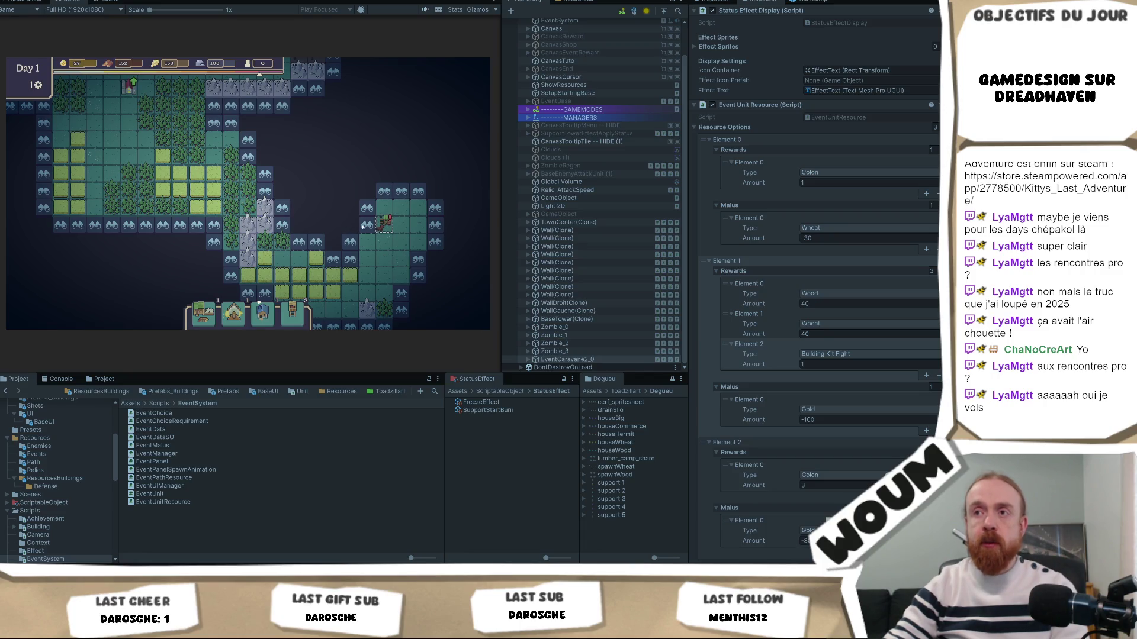
pyautogui.moveTo(212, 571)
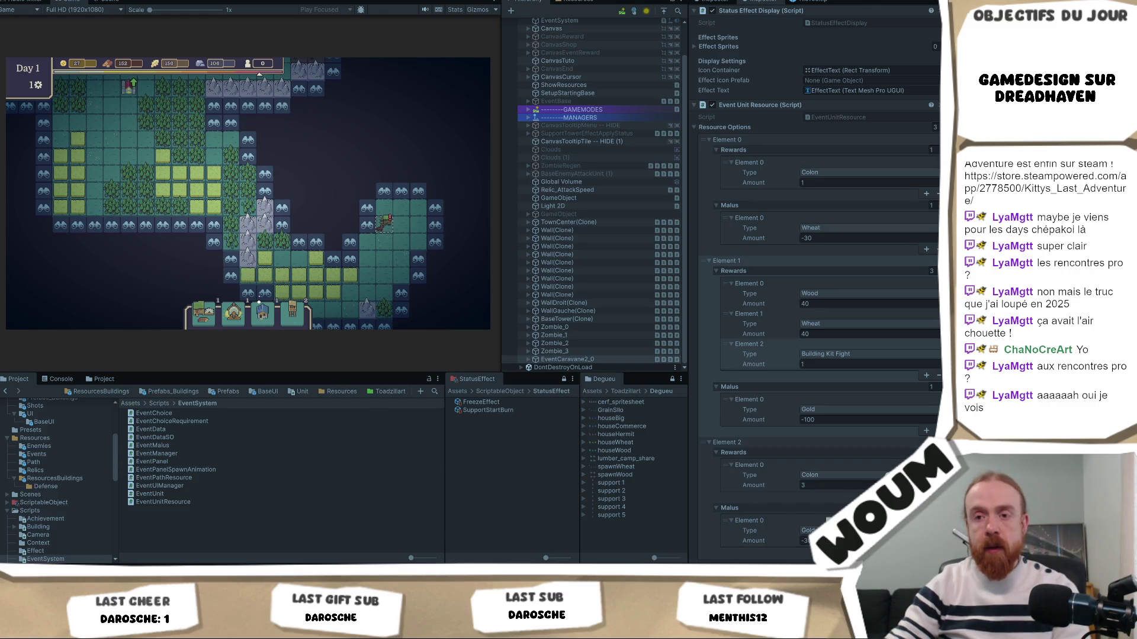
pyautogui.hotkey('alt', 'Tab')
pyautogui.scroll(7, 321, 292)
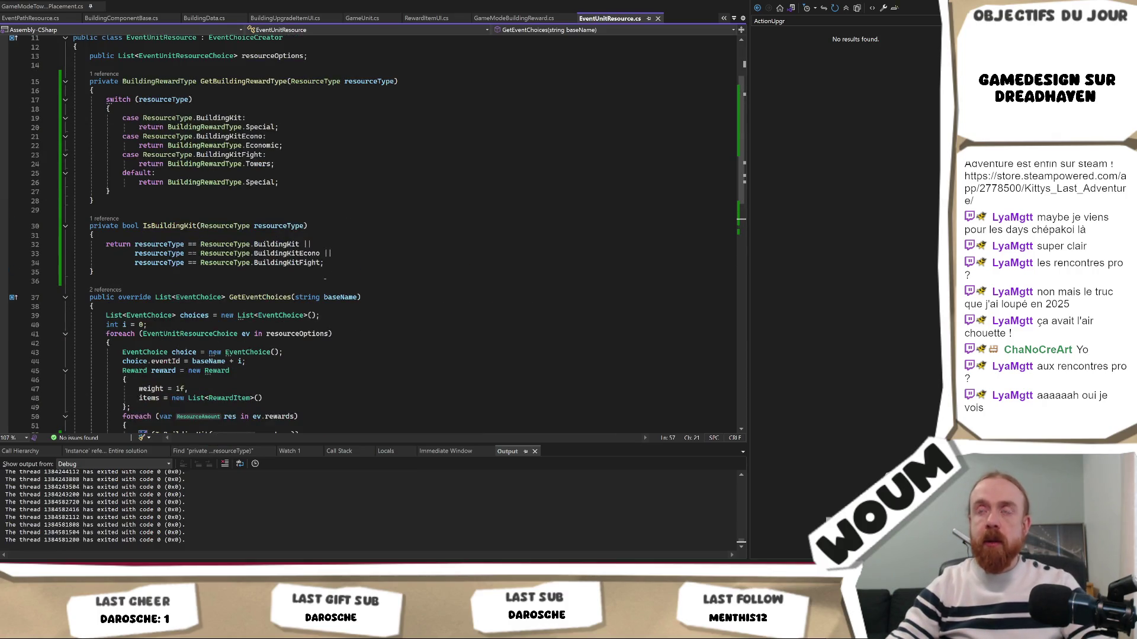
# Step: Find the RewardItemBuildingReward class across the solution and open it in RewardItemUI.cs
pyautogui.hotkey('ctrl', 'Tab')
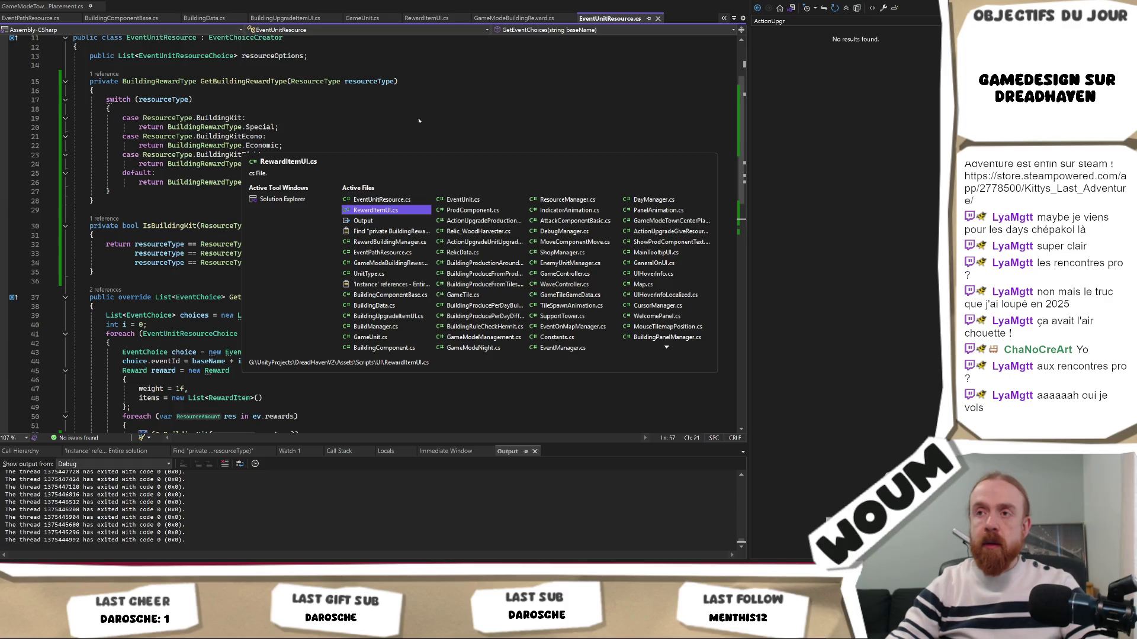
pyautogui.press('Escape')
pyautogui.scroll(4, 427, 113)
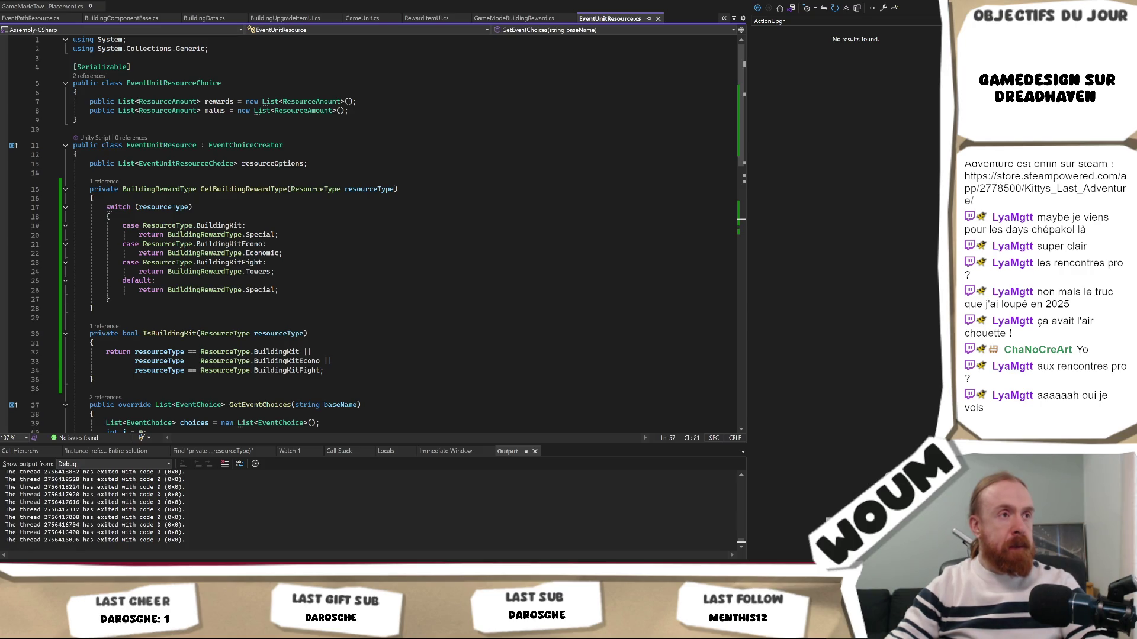
pyautogui.click(348, 164)
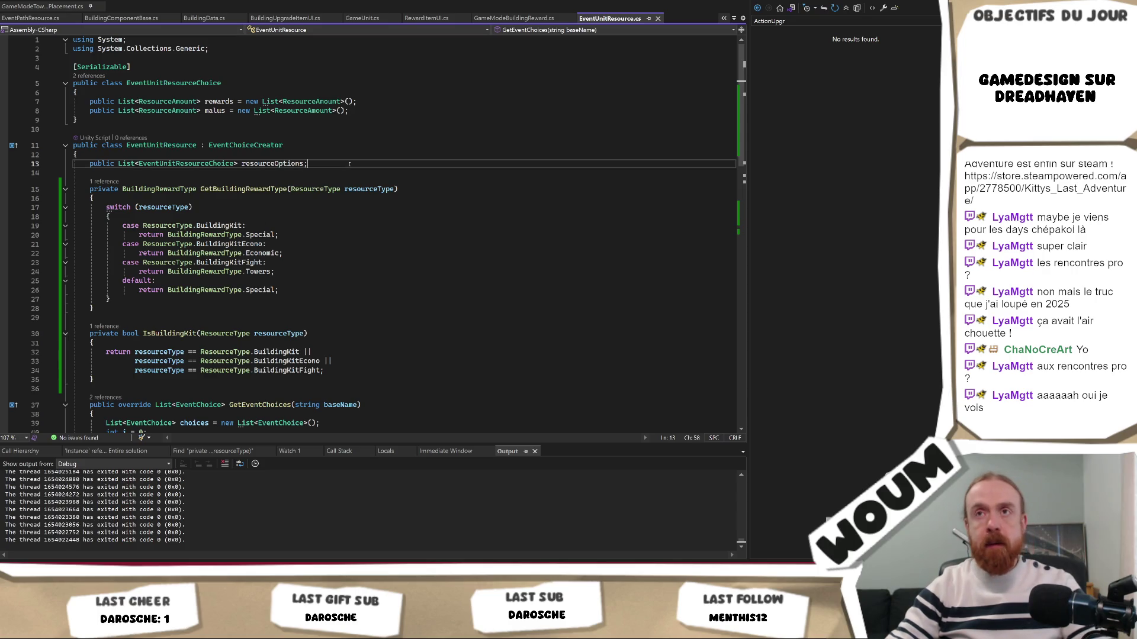
pyautogui.hotkey('ctrl', 'shift', 'f')
pyautogui.write('public class RewardItemBuildingReward : RewardItem')
pyautogui.press('Return')
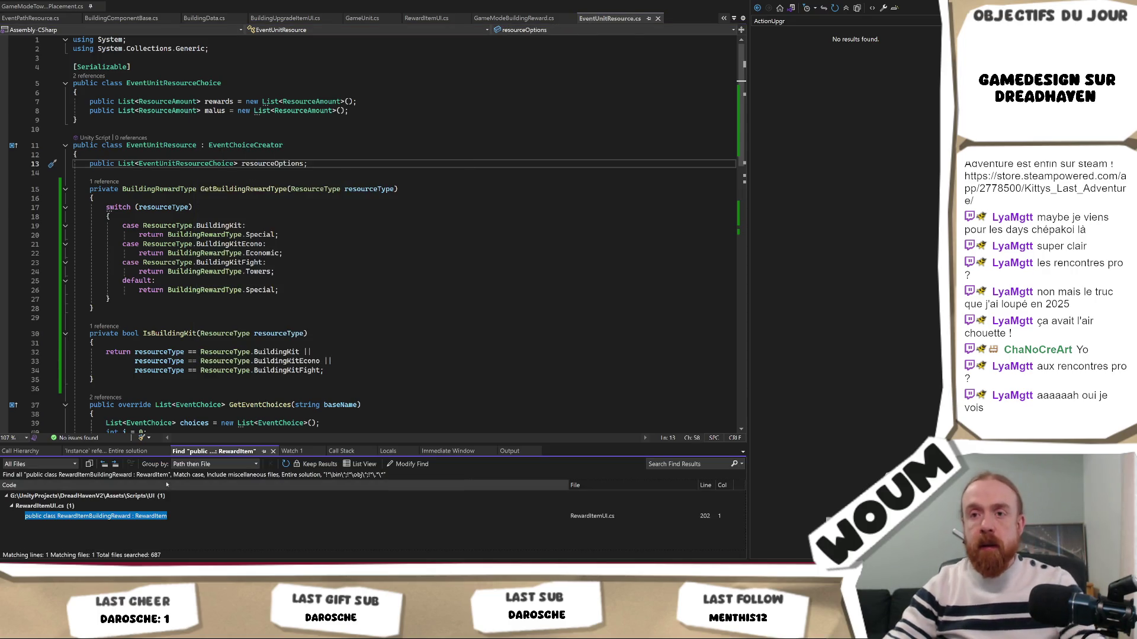
pyautogui.doubleClick(149, 517)
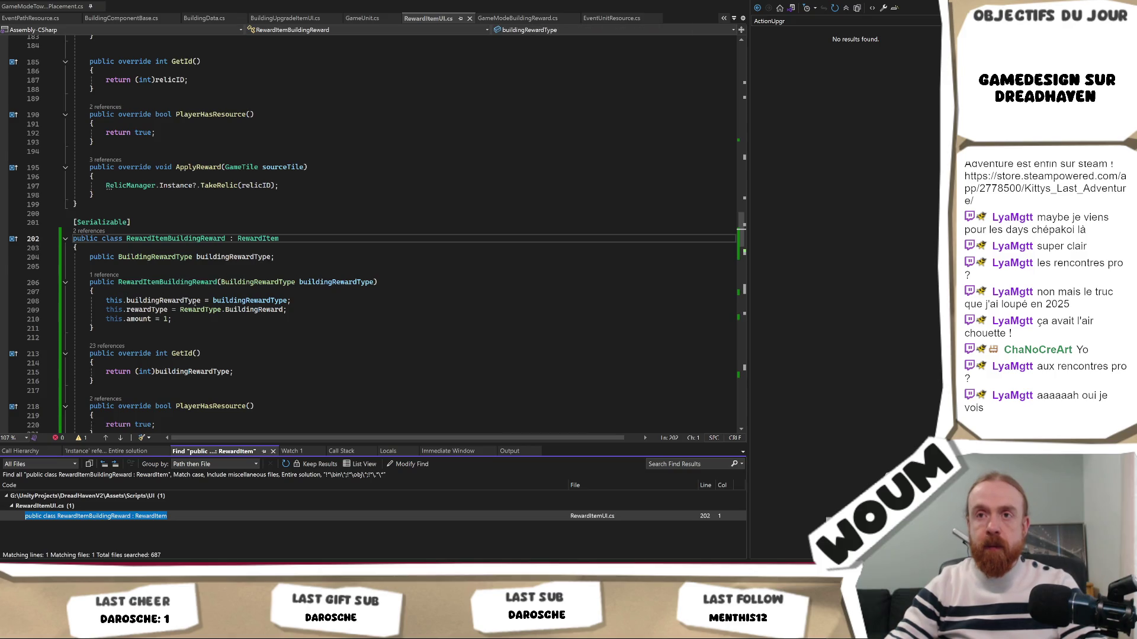
# Step: Replace the FindObjectOfType lookup on line 225 with 'RewardBuildingManager.'
pyautogui.scroll(-4, 206, 300)
pyautogui.scroll(-2, 207, 300)
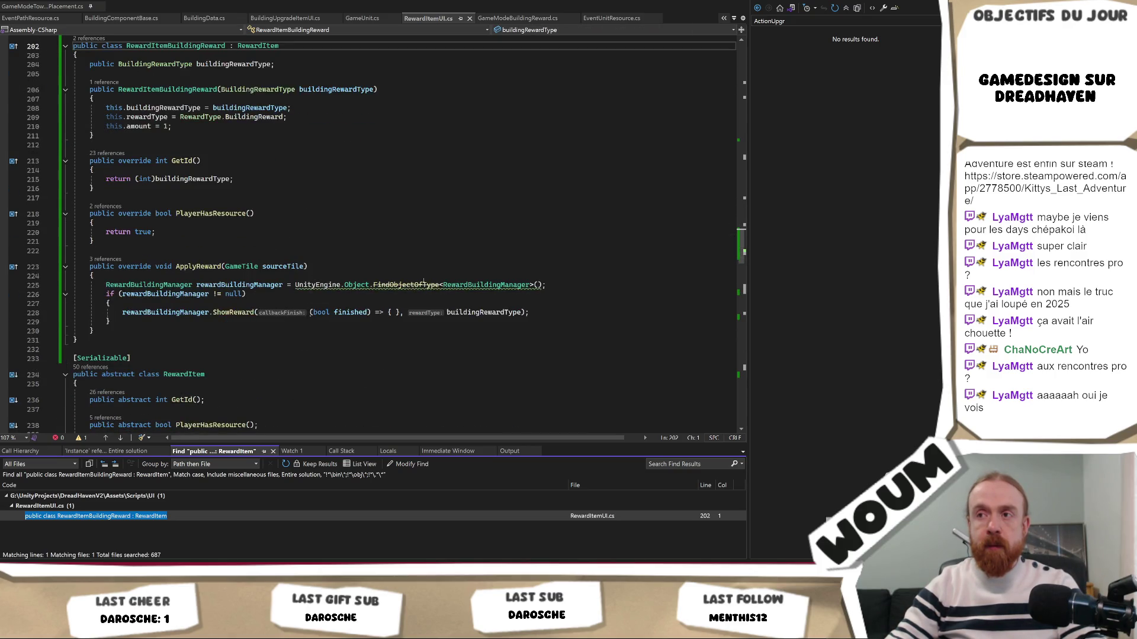
pyautogui.moveTo(557, 285); pyautogui.dragTo(295, 284)
pyautogui.write('R')
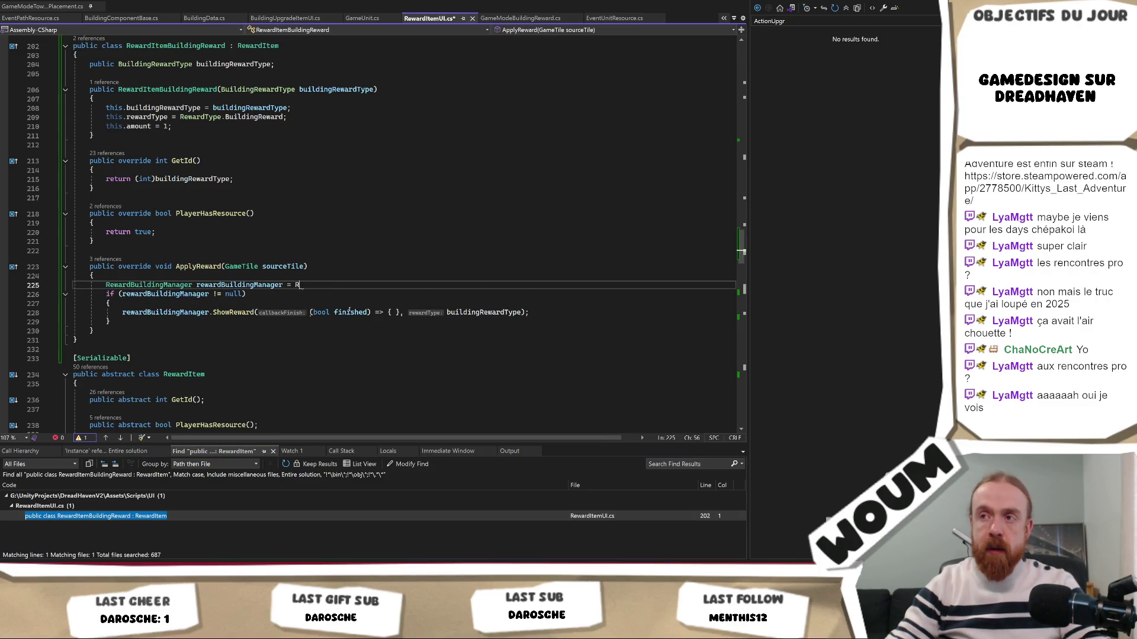
pyautogui.write('ewardBuildingManager.')
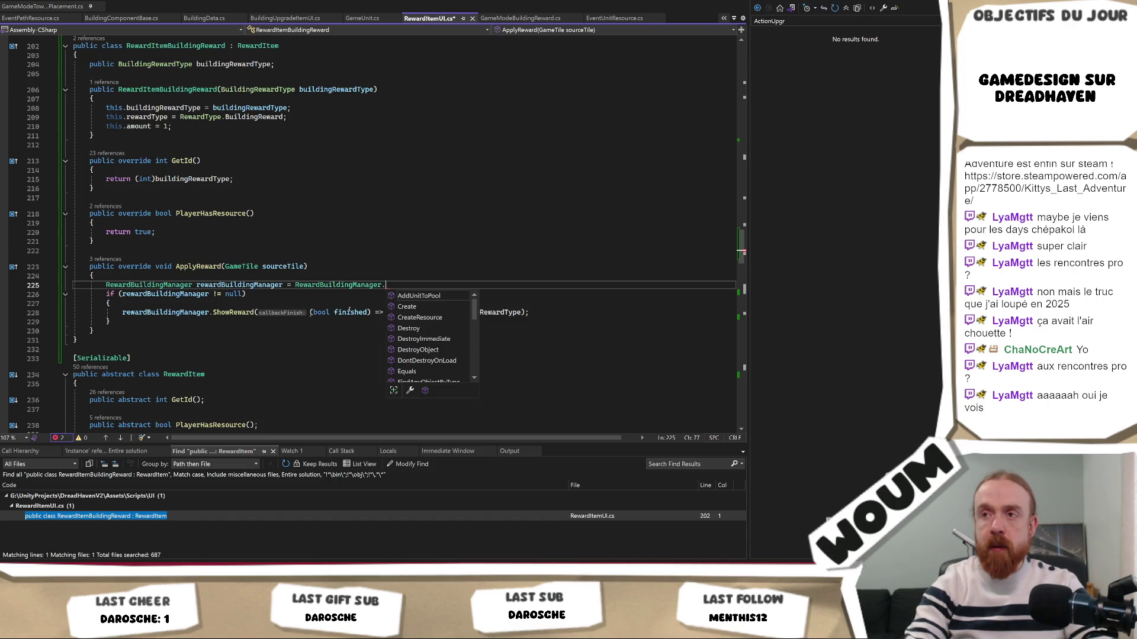
pyautogui.press('Down')
pyautogui.press('Down')
pyautogui.press('Down')
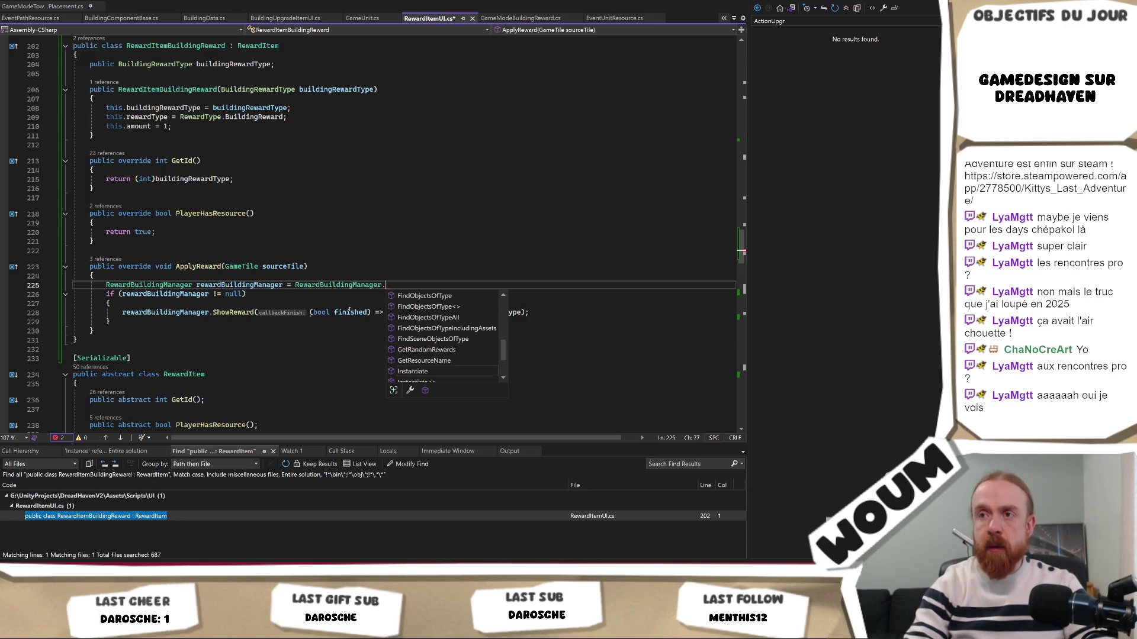
# Step: Make RewardBuildingManager's instance field public instead of private
pyautogui.keyDown('ctrl'); pyautogui.click(349, 284); pyautogui.keyUp('ctrl')
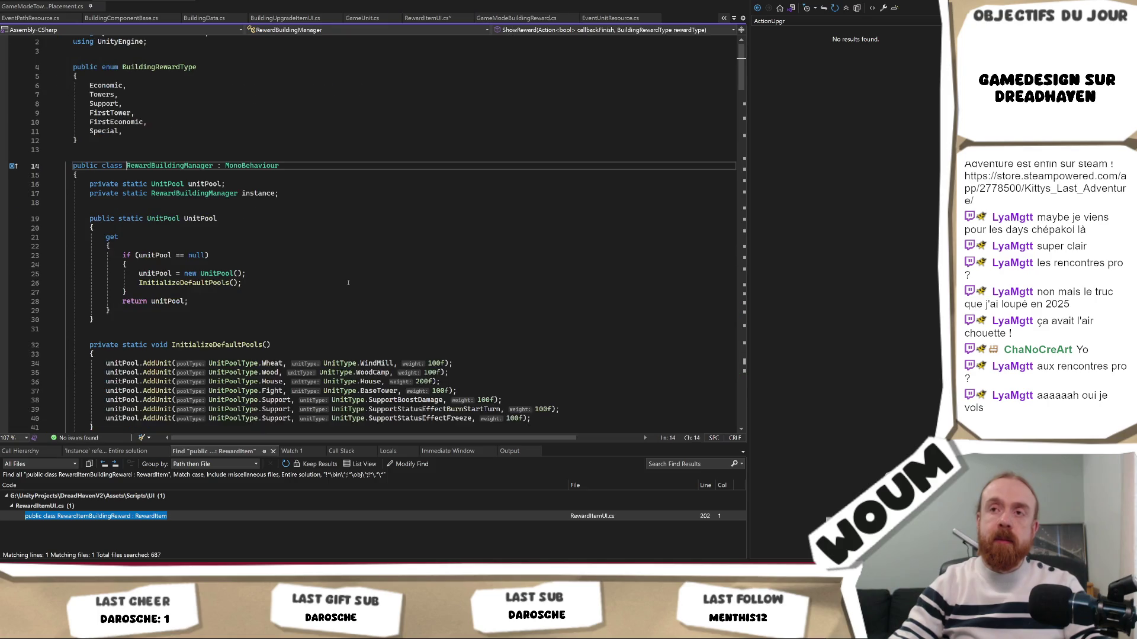
pyautogui.scroll(-7, 310, 257)
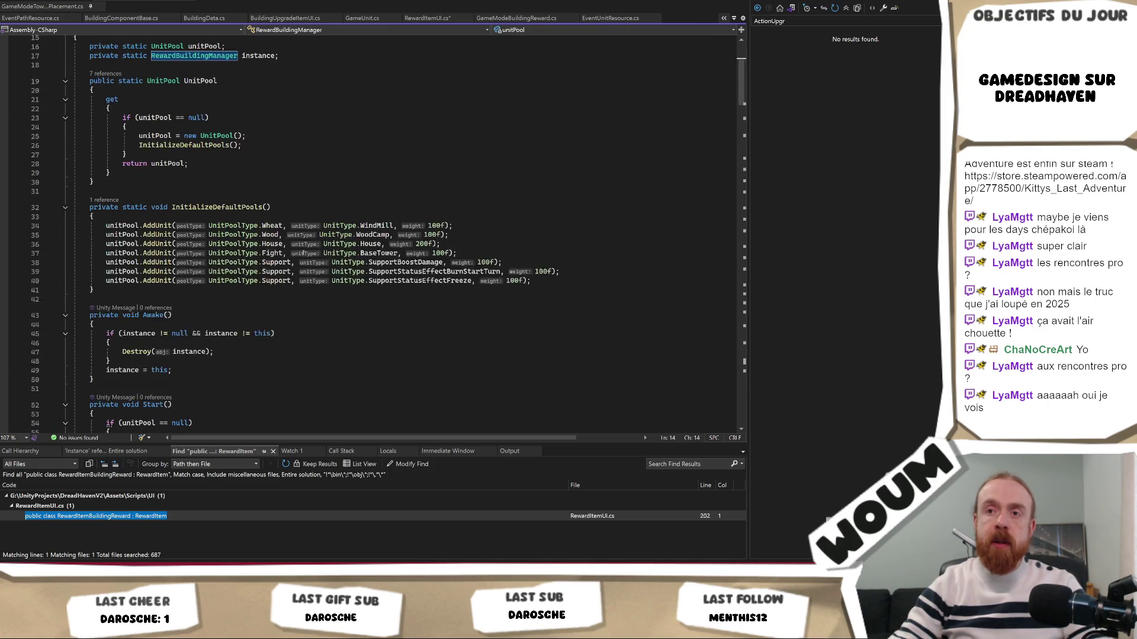
pyautogui.click(179, 328)
pyautogui.doubleClick(118, 316)
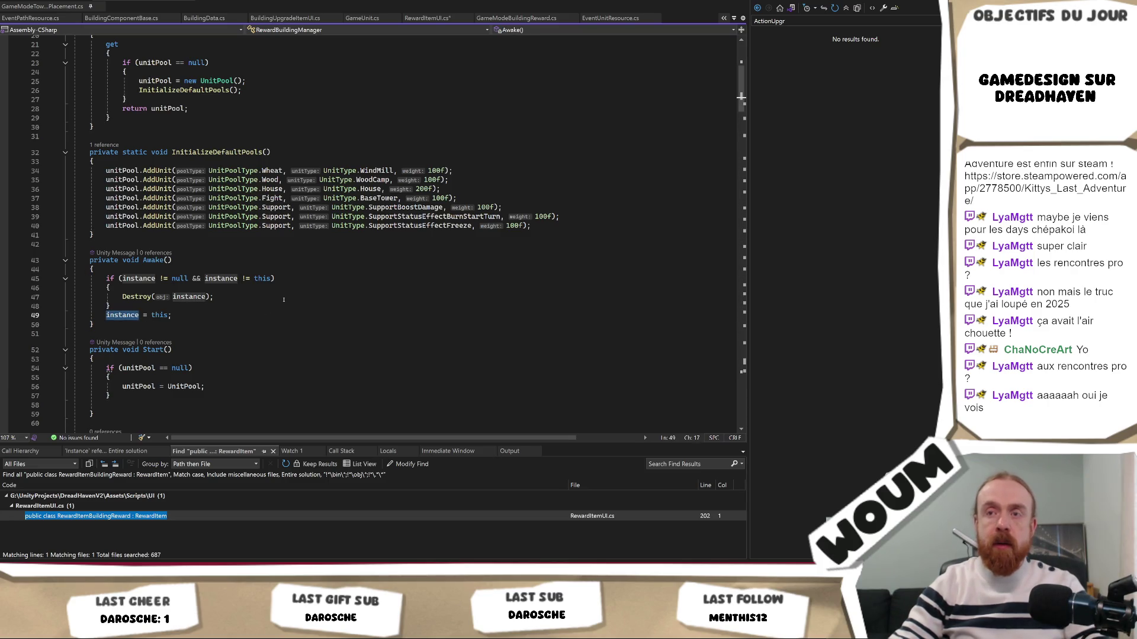
pyautogui.scroll(7, 284, 300)
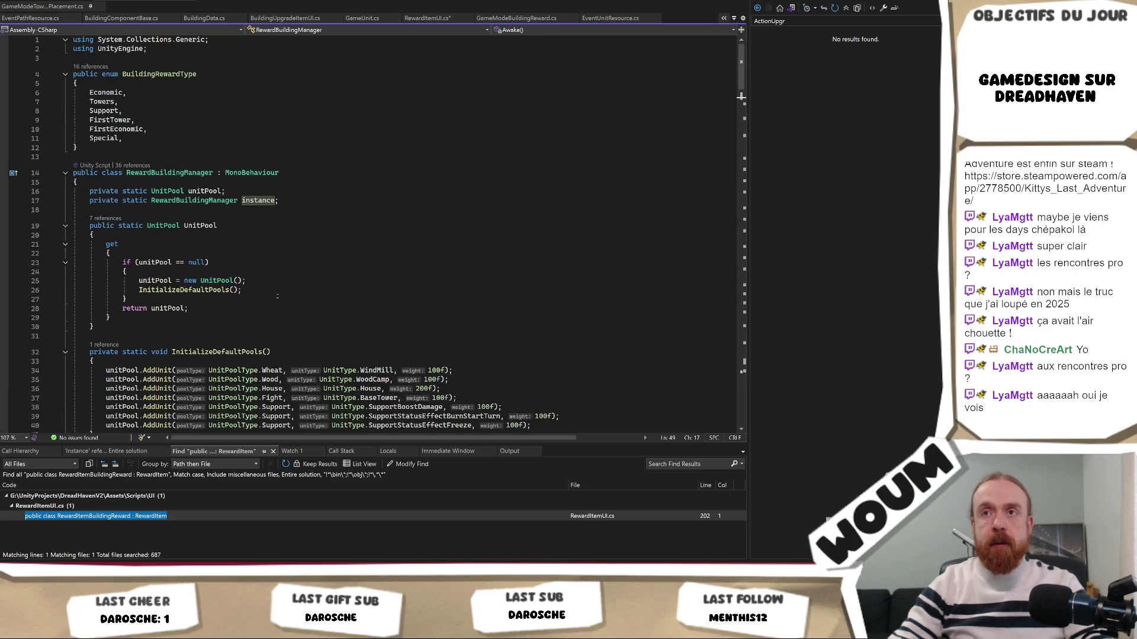
pyautogui.doubleClick(97, 201)
pyautogui.write('public')
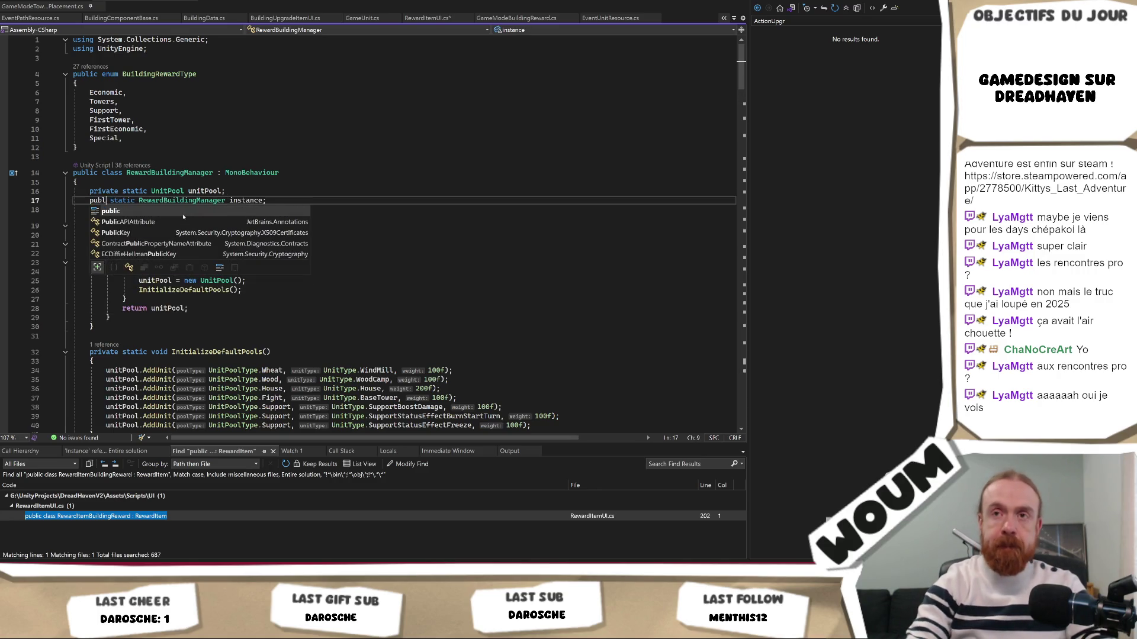
# Step: Complete line 225 as RewardBuildingManager.instance; and save RewardItemUI.cs
pyautogui.hotkey('ctrl', '-')
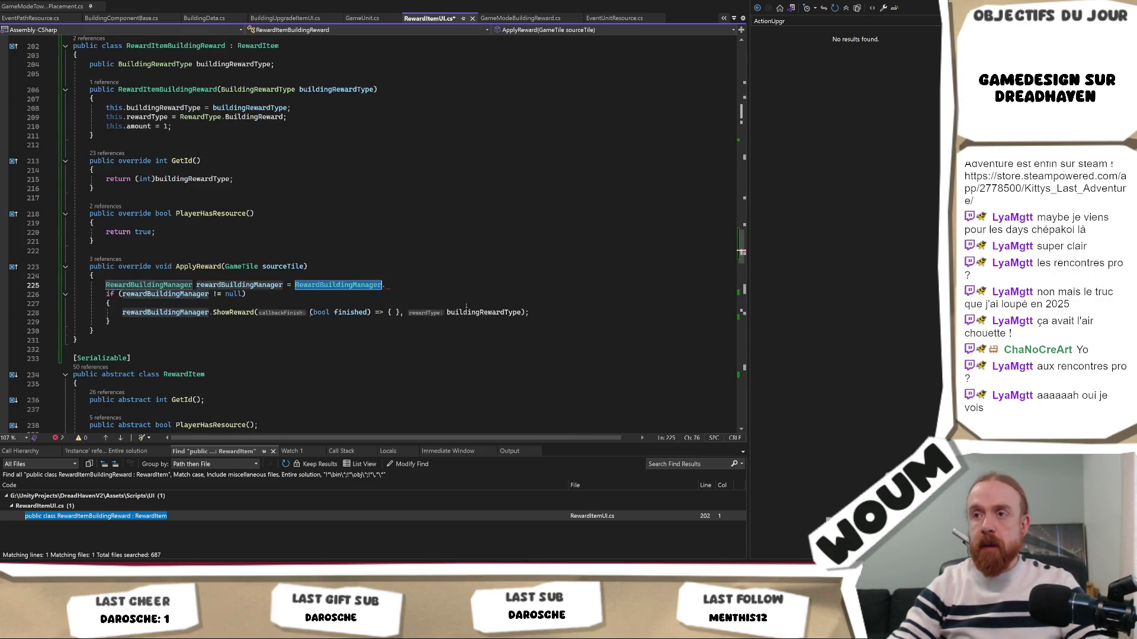
pyautogui.write('ins')
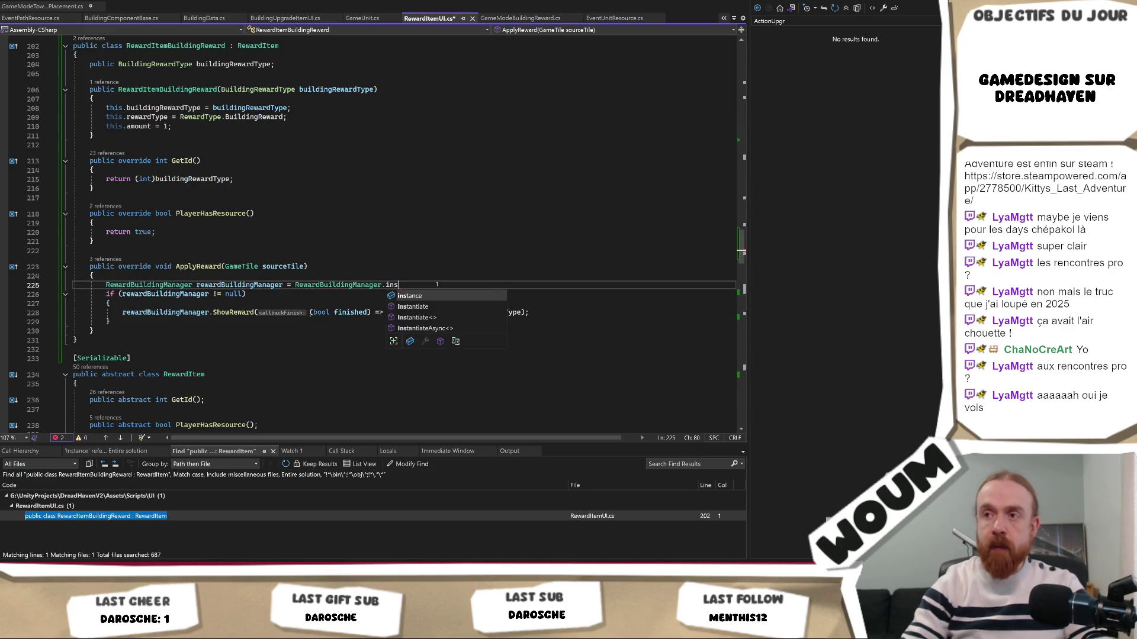
pyautogui.press('Tab')
pyautogui.write(';')
pyautogui.hotkey('ctrl', 's')
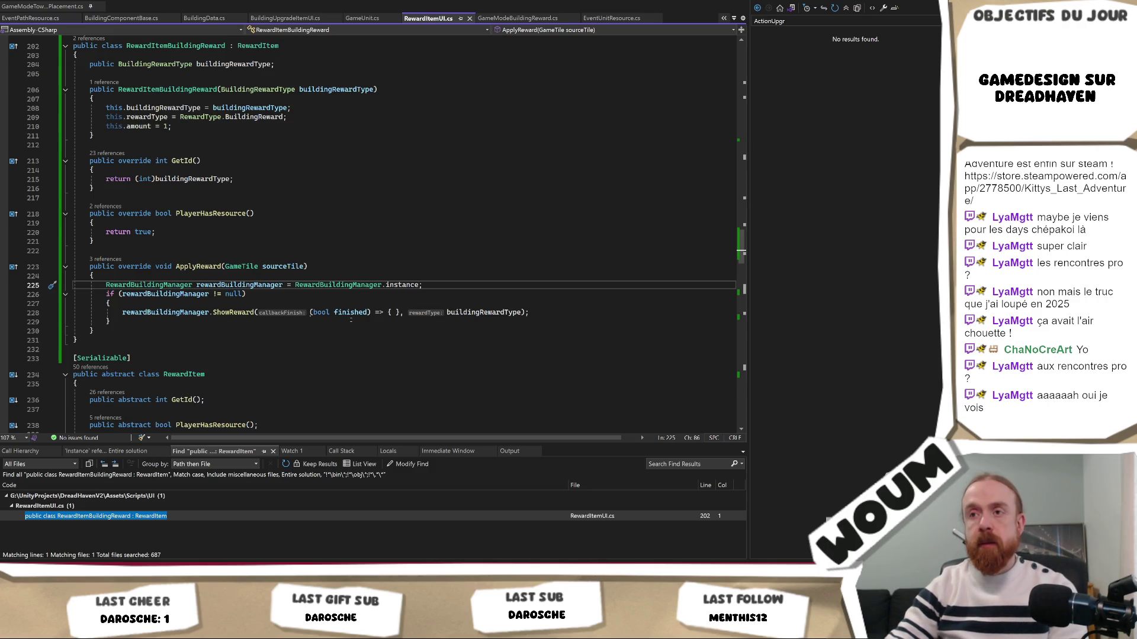
# Step: Inspect the ShowReward call in ApplyReward and list all its references
pyautogui.doubleClick(351, 312)
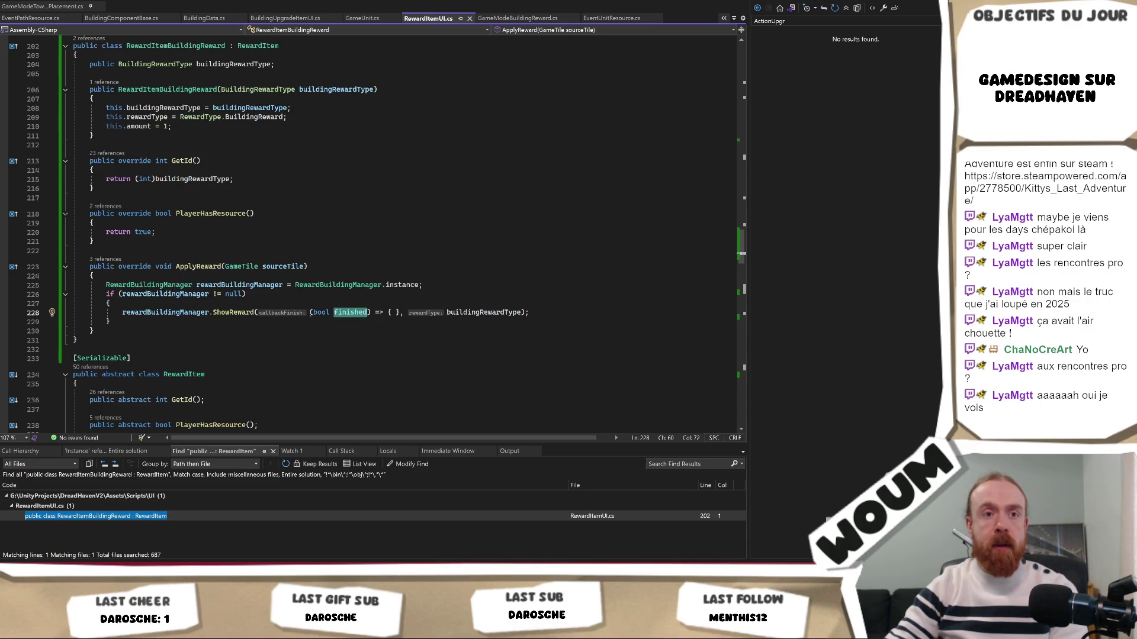
pyautogui.doubleClick(234, 313)
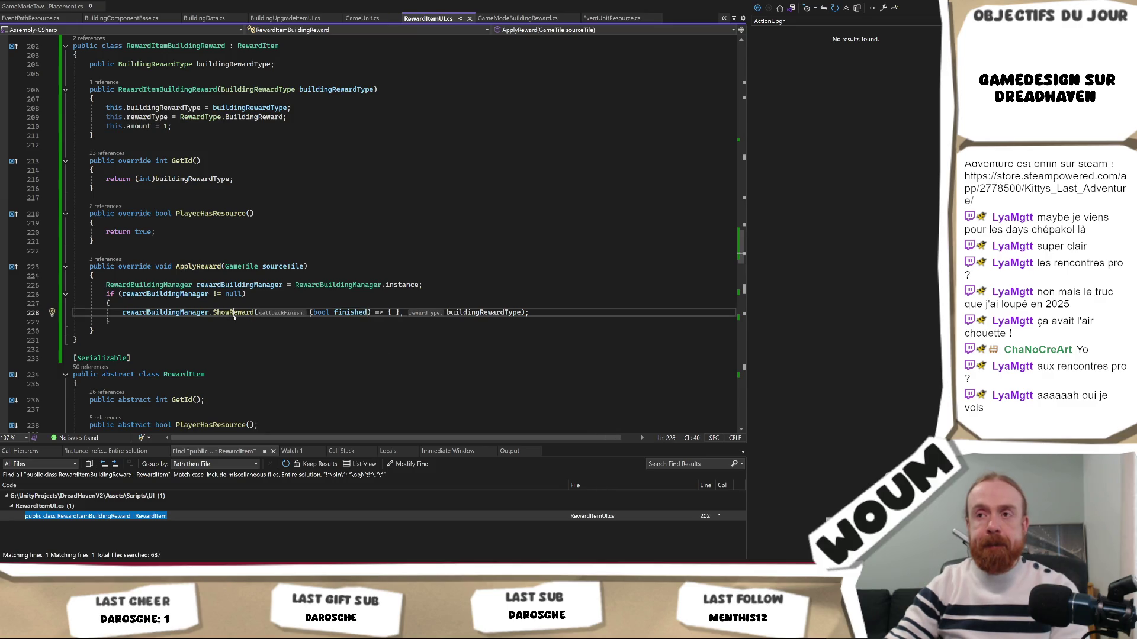
pyautogui.scroll(-2, 546, 320)
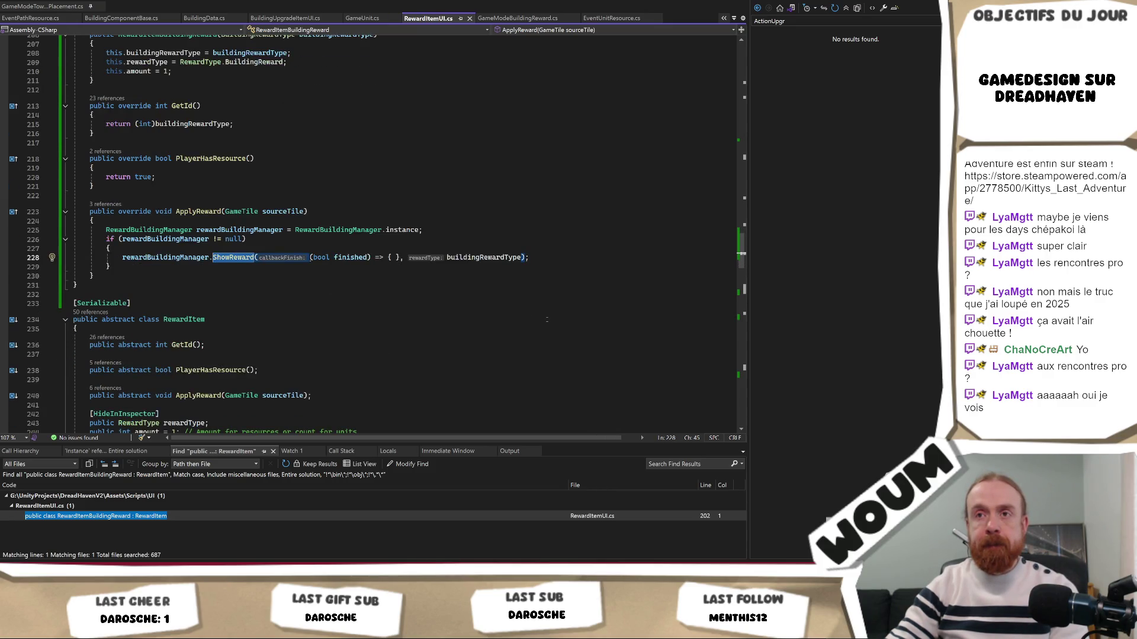
pyautogui.scroll(2, 547, 320)
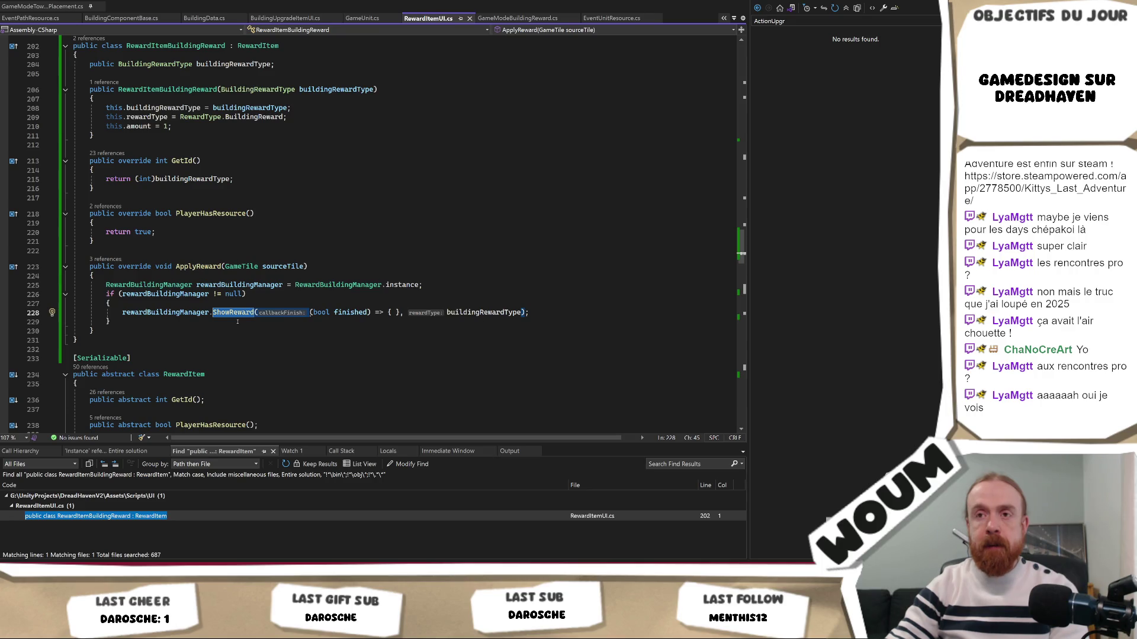
pyautogui.rightClick(237, 315)
pyautogui.click(269, 405)
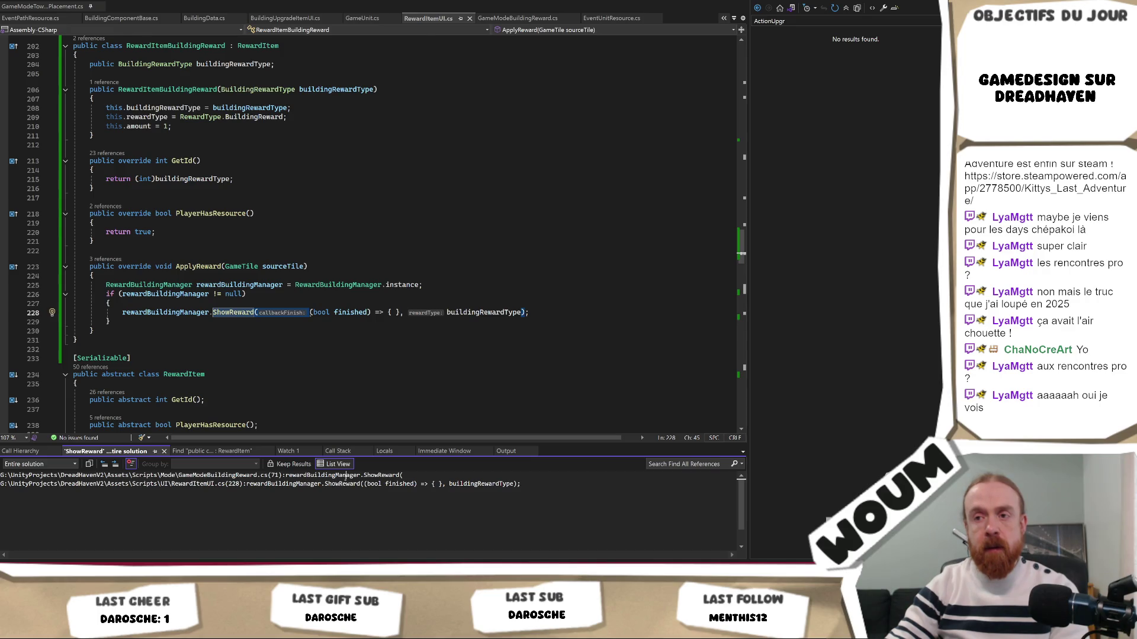
# Step: Review ShowRewardsSequentially in GameModeBuildingReward.cs, including its closing PopMode call
pyautogui.doubleClick(346, 476)
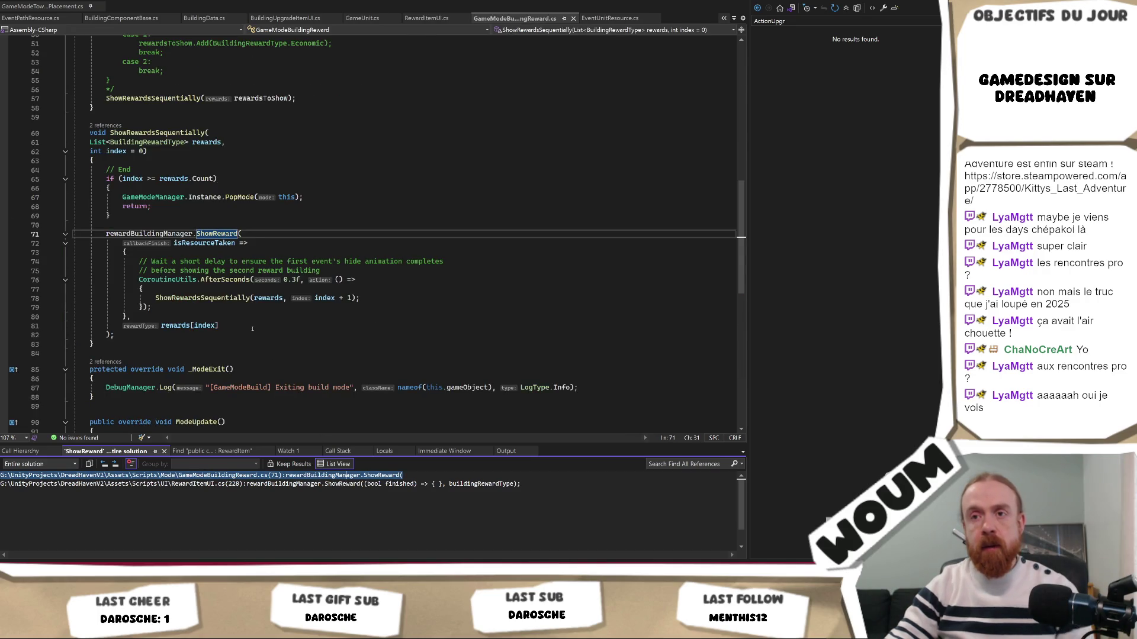
pyautogui.scroll(-1, 216, 271)
pyautogui.scroll(3, 216, 271)
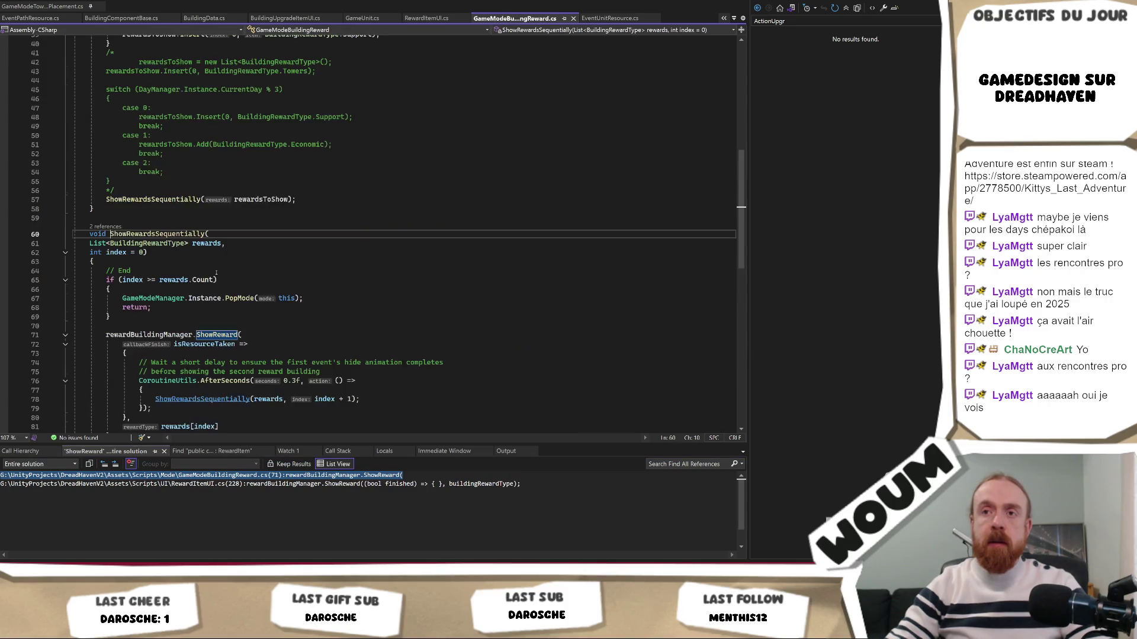
pyautogui.keyDown('ctrl'); pyautogui.click(201, 344); pyautogui.keyUp('ctrl')
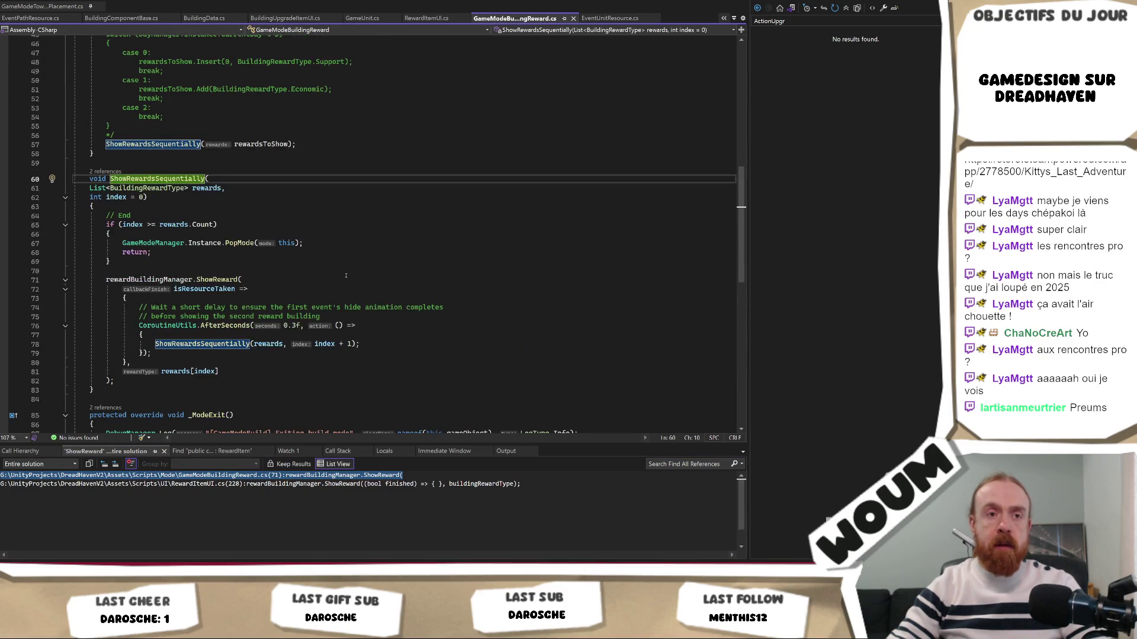
pyautogui.scroll(-1, 346, 276)
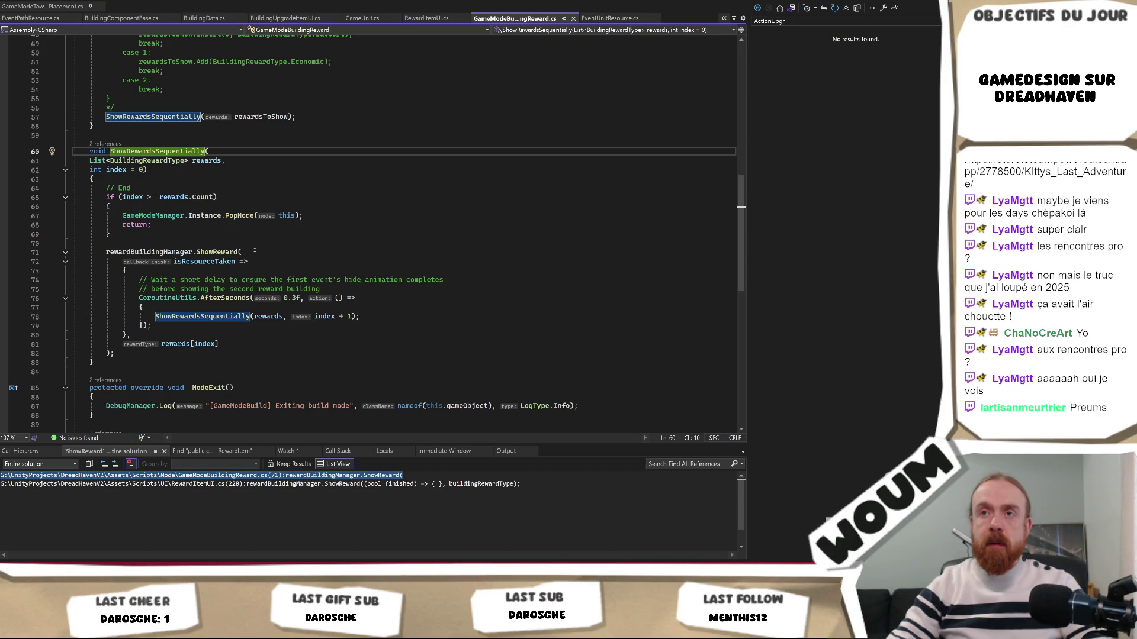
pyautogui.click(322, 218)
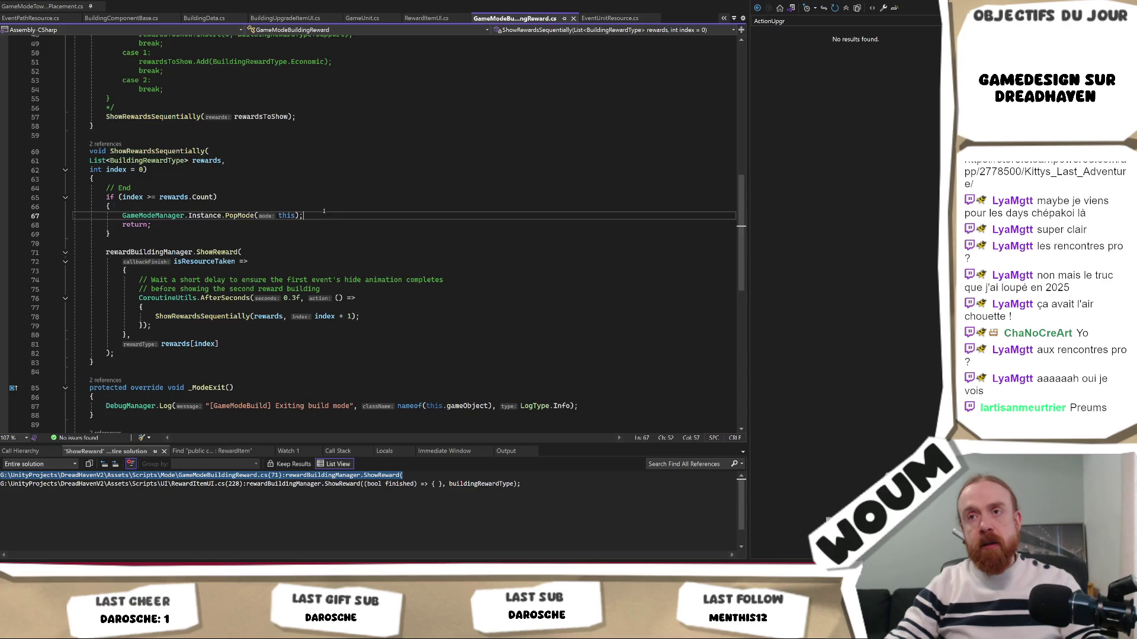
pyautogui.click(346, 475)
pyautogui.hotkey('ctrl', 'Tab')
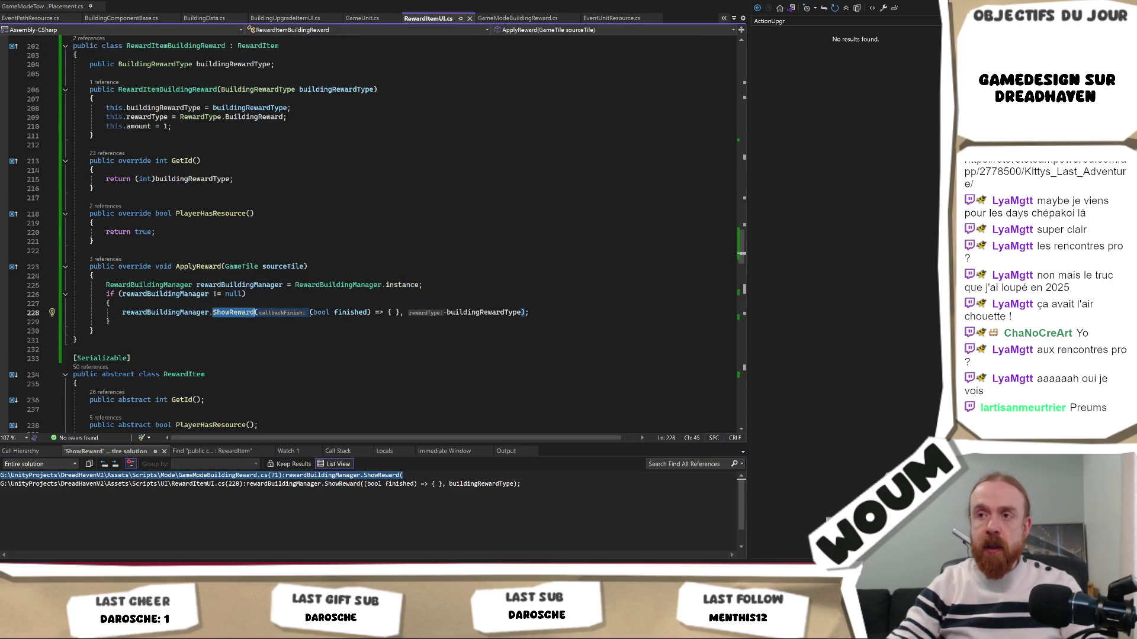
# Step: Paste a GameModeManager PopMode call into the ShowReward callback on line 228 and change its argument to mod
pyautogui.hotkey('ctrl', 'v')
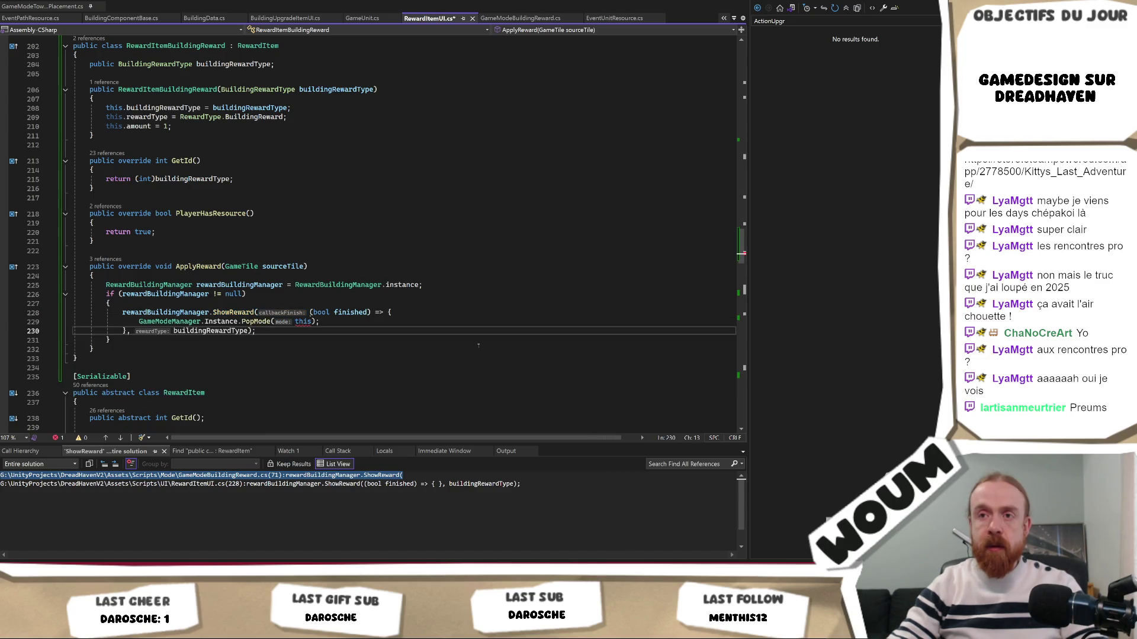
pyautogui.click(303, 322)
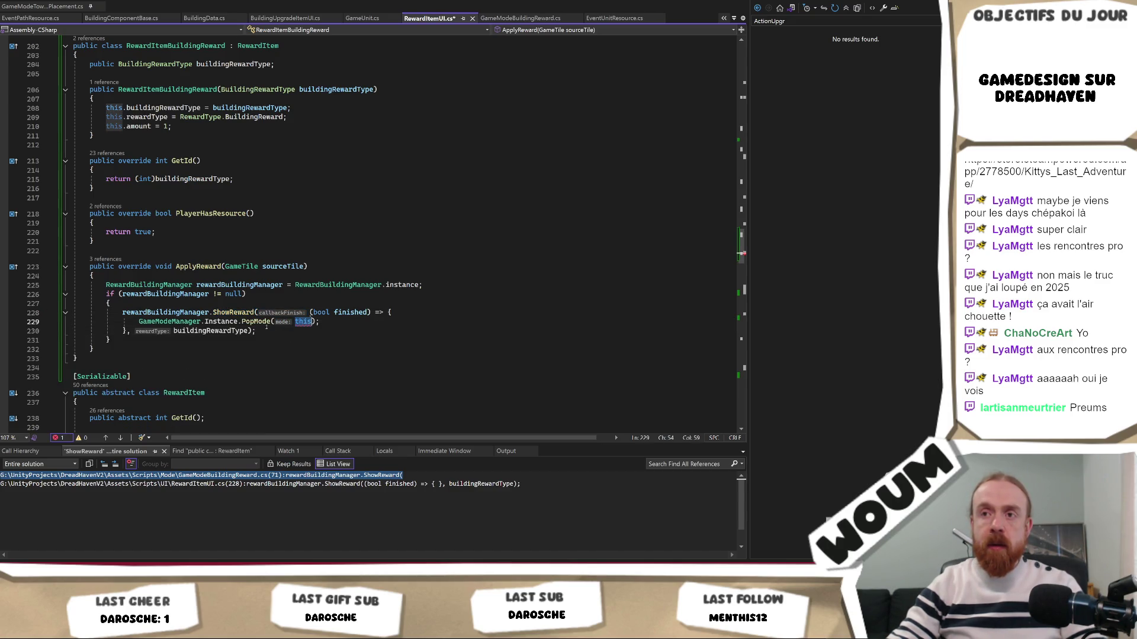
pyautogui.hotkey('ctrl', 'BackSpace')
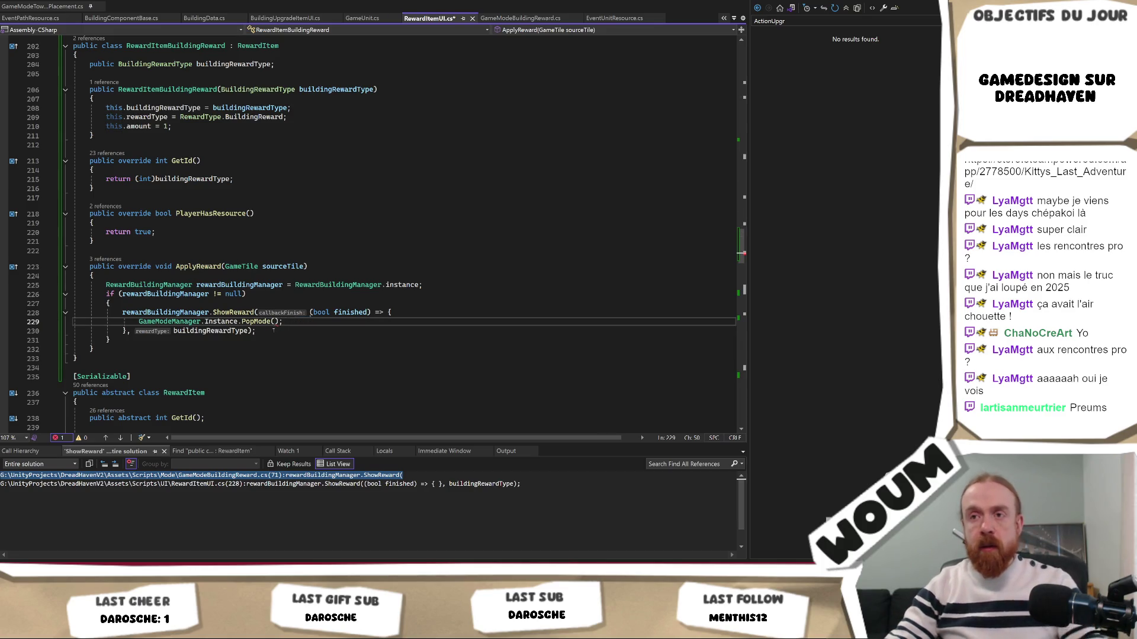
pyautogui.press('Right')
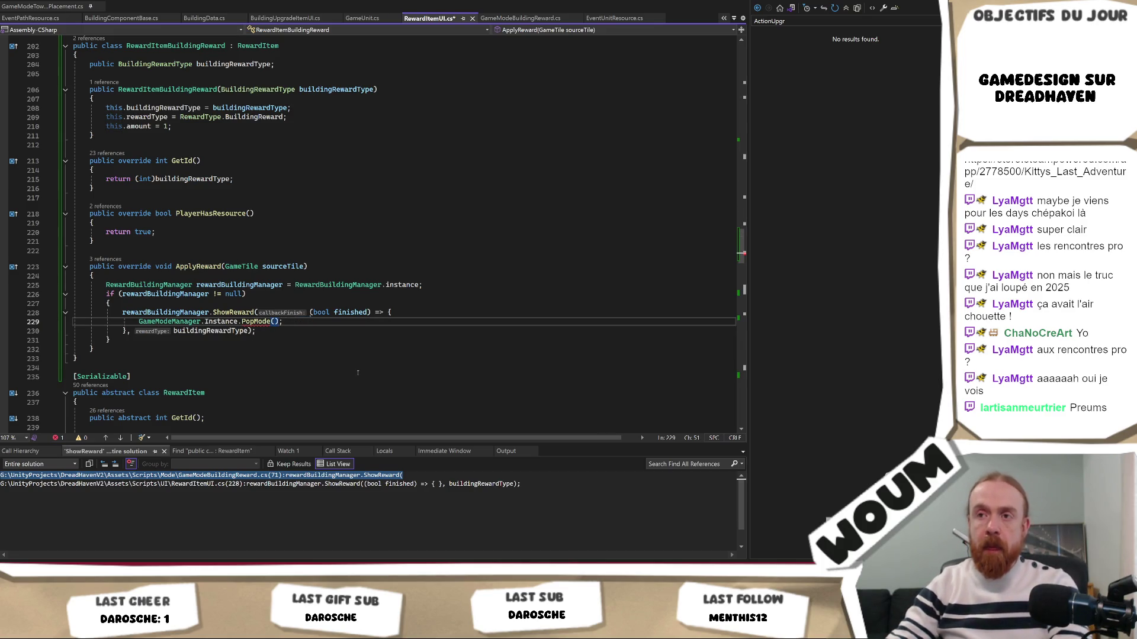
pyautogui.press('Left')
pyautogui.write('Rewa')
pyautogui.click(354, 344)
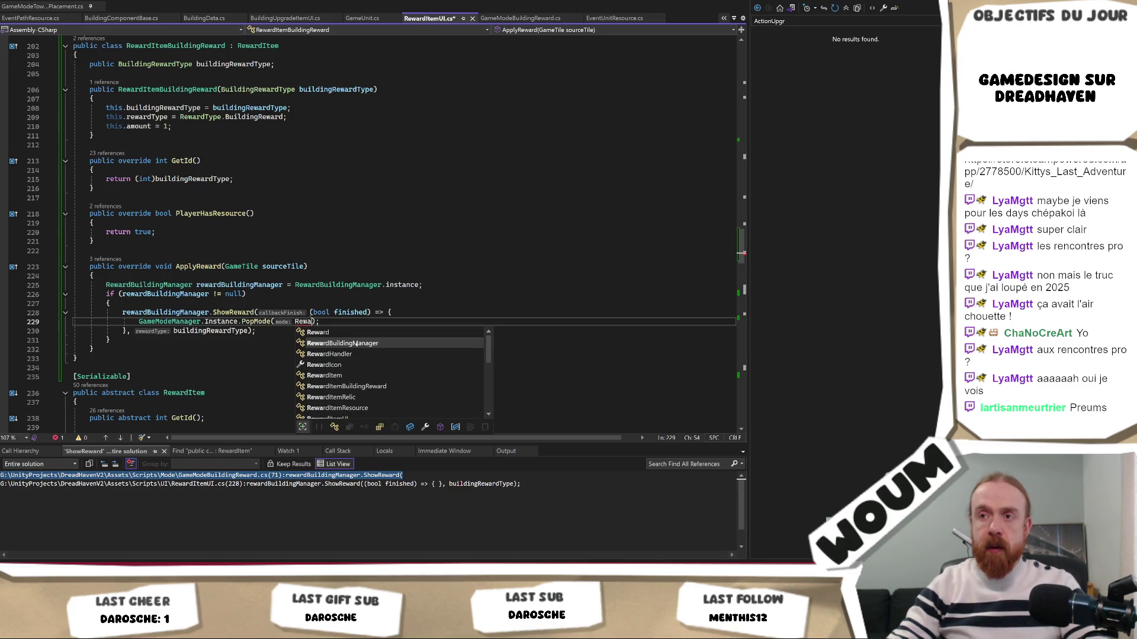
pyautogui.doubleClick(355, 344)
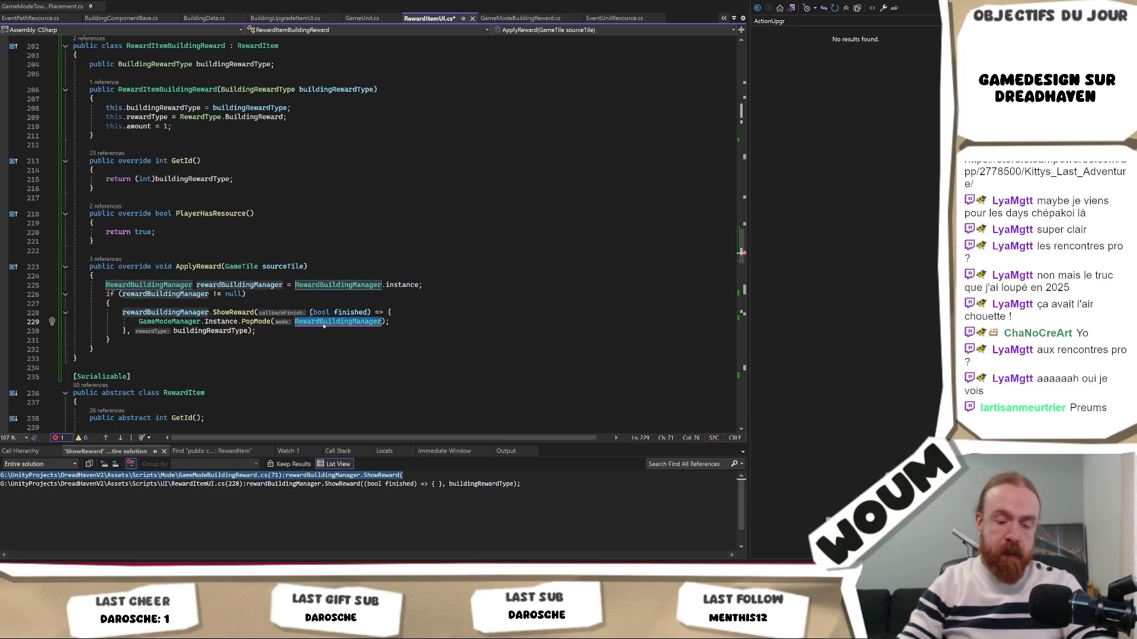
pyautogui.hotkey('ctrl', 'BackSpace')
pyautogui.write('mod')
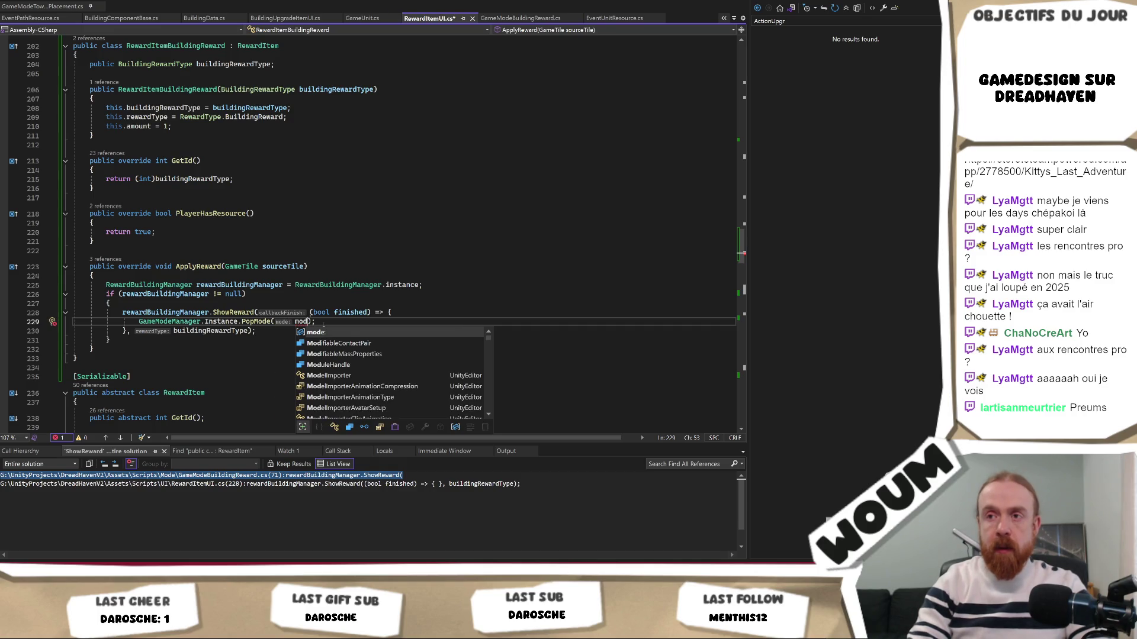
pyautogui.hotkey('ctrl', 'Tab')
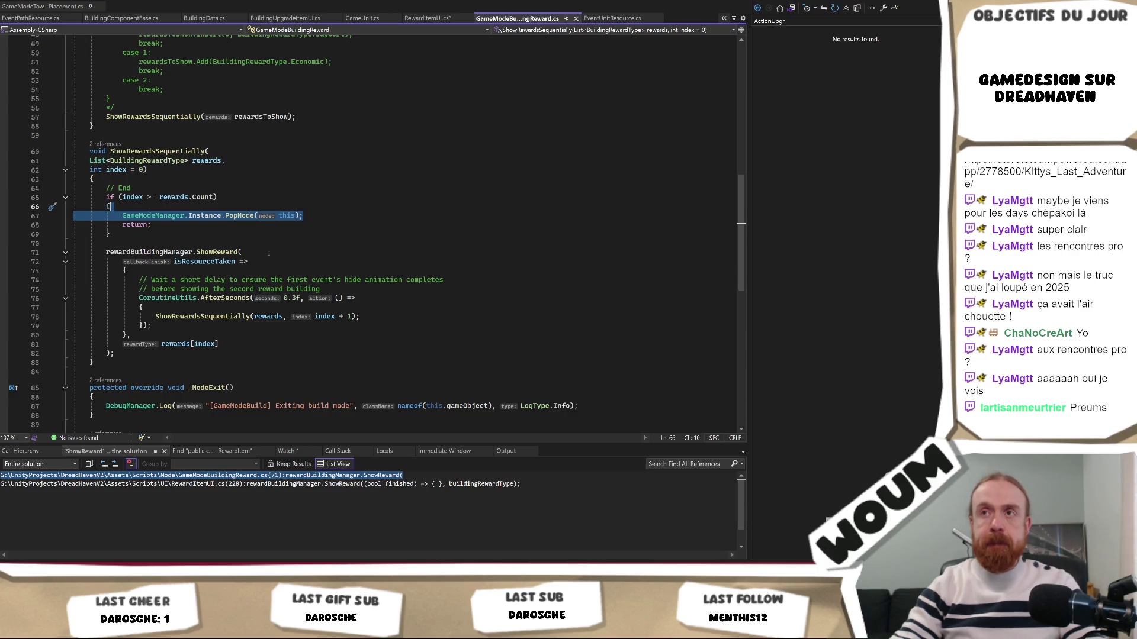
pyautogui.scroll(15, 241, 174)
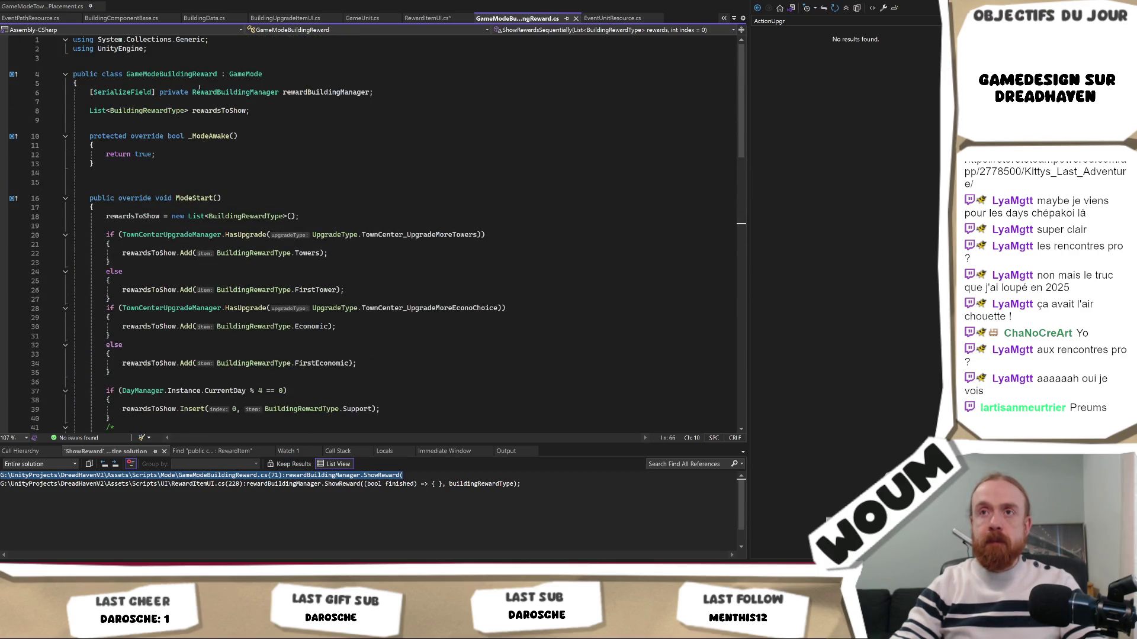
pyautogui.click(191, 80)
pyautogui.scroll(-18, 225, 167)
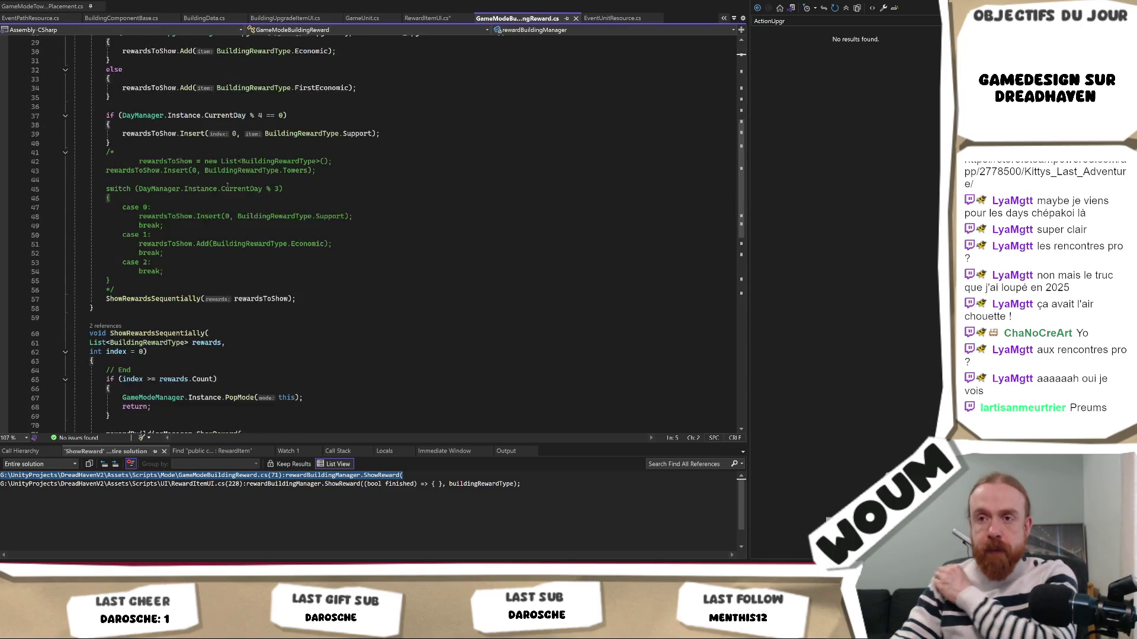
pyautogui.scroll(-3, 249, 195)
pyautogui.scroll(3, 270, 229)
pyautogui.click(272, 225)
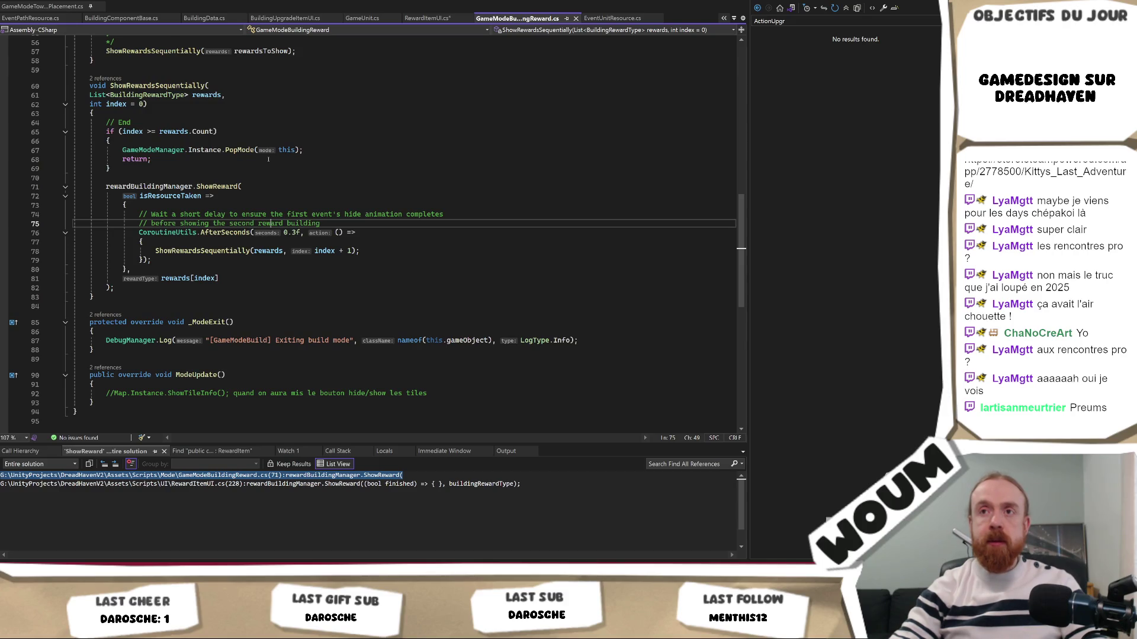
pyautogui.scroll(3, 268, 160)
pyautogui.scroll(15, 274, 205)
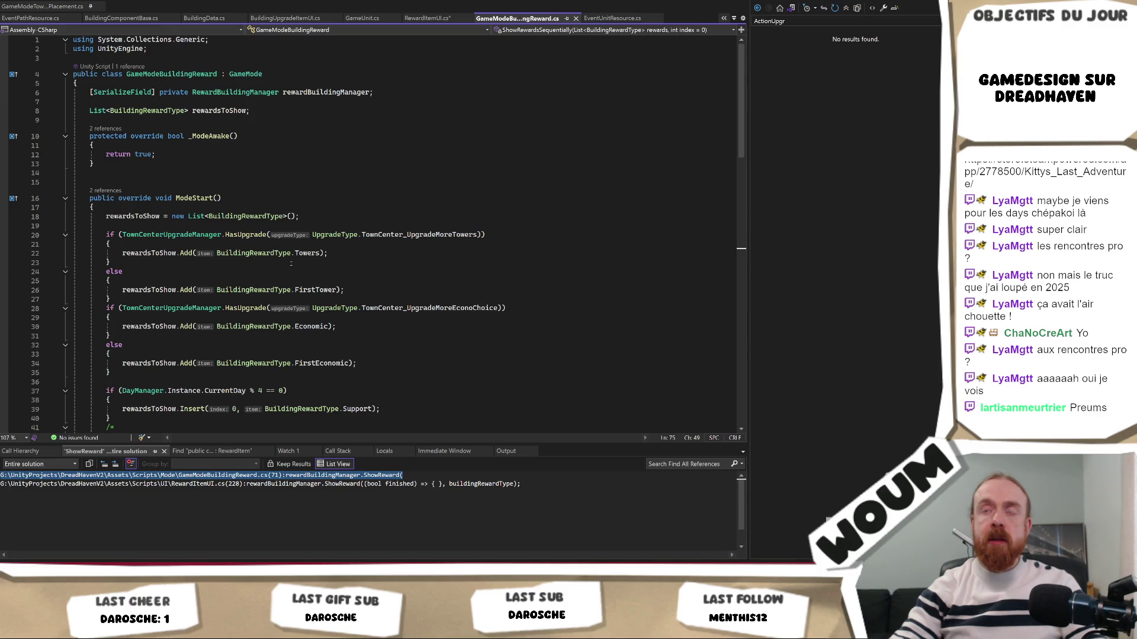
pyautogui.scroll(-14, 291, 264)
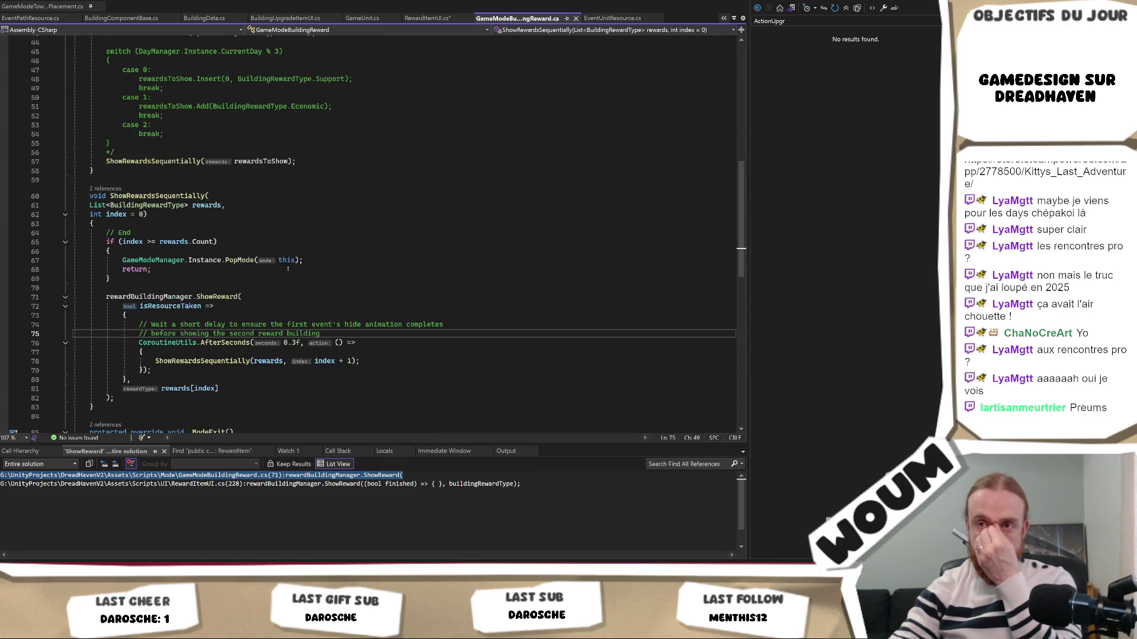
pyautogui.scroll(14, 287, 269)
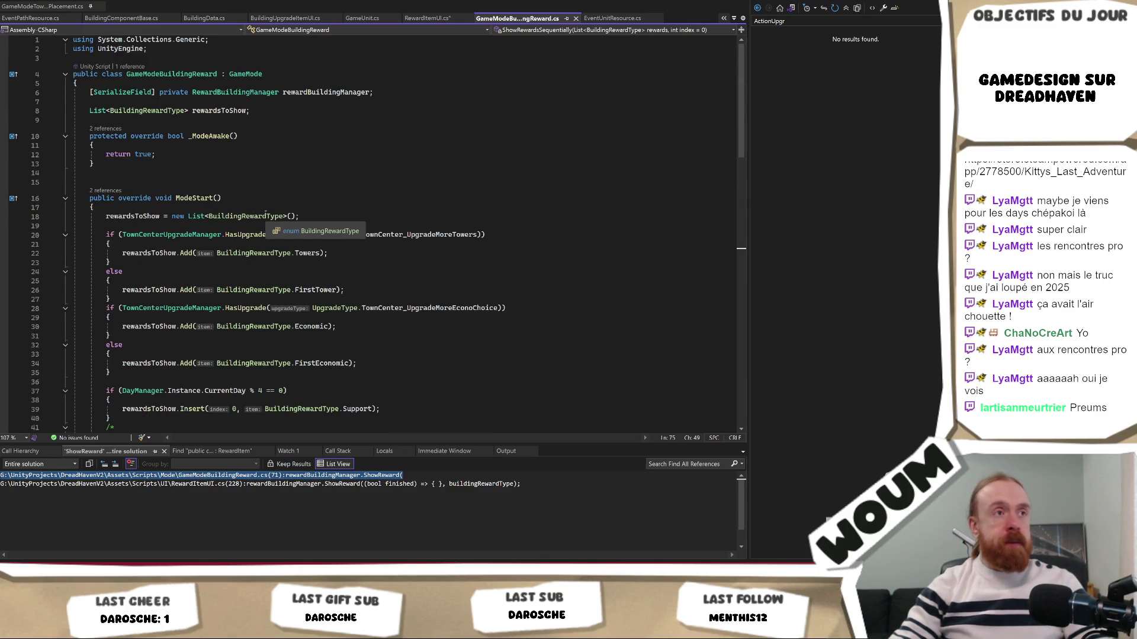
pyautogui.click(176, 74)
pyautogui.doubleClick(176, 74)
pyautogui.hotkey('ctrl', 'c')
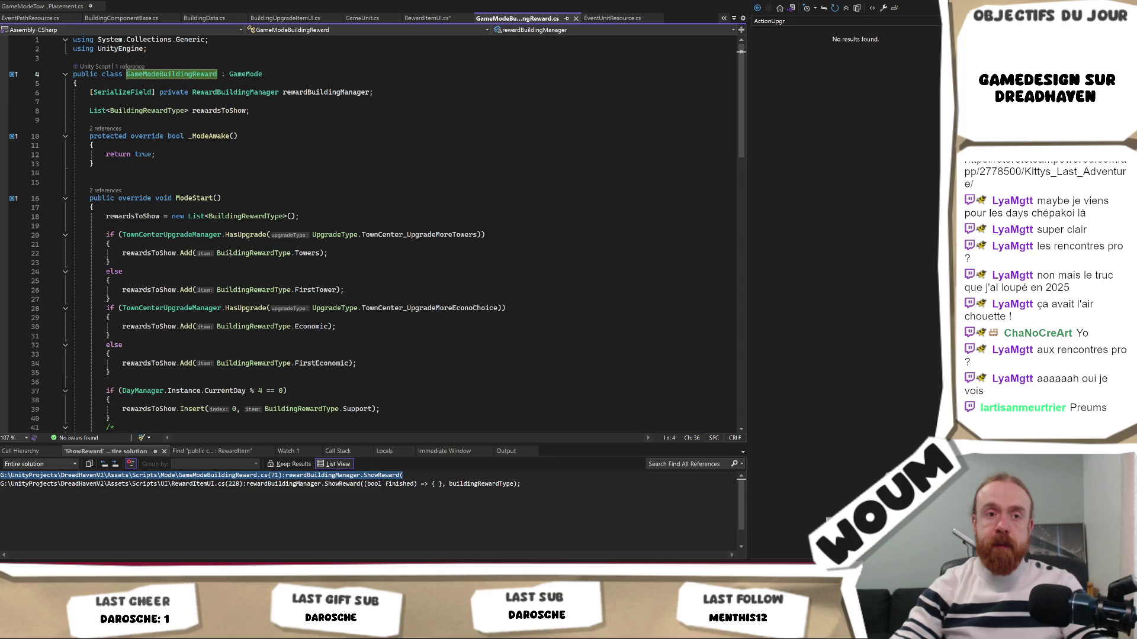
pyautogui.hotkey('alt', 'Tab')
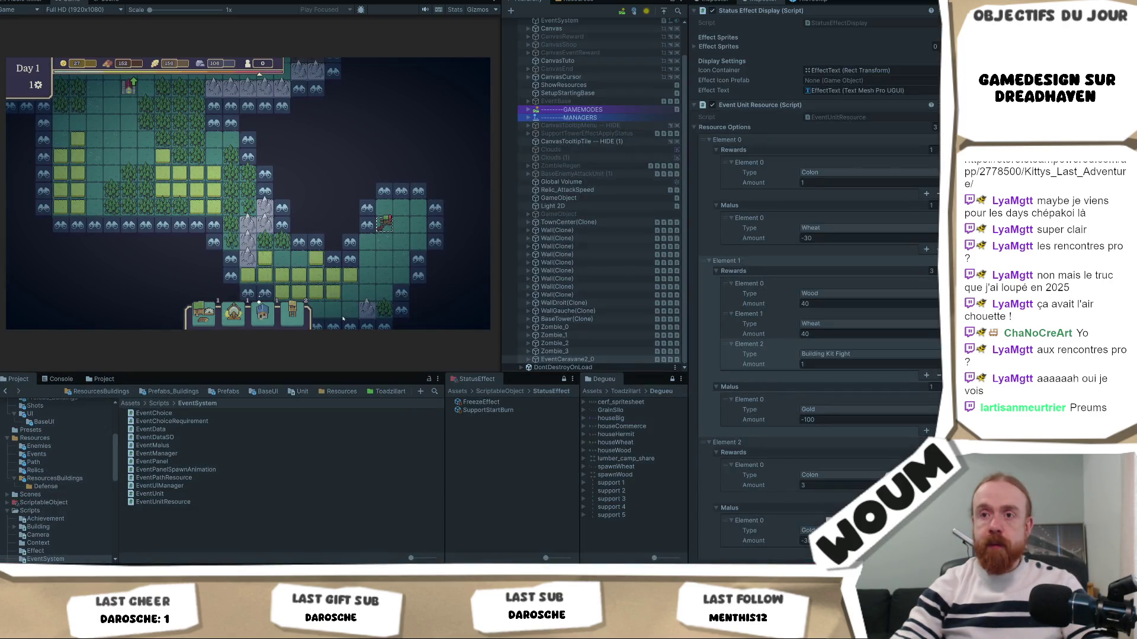
pyautogui.hotkey('alt', 'Tab')
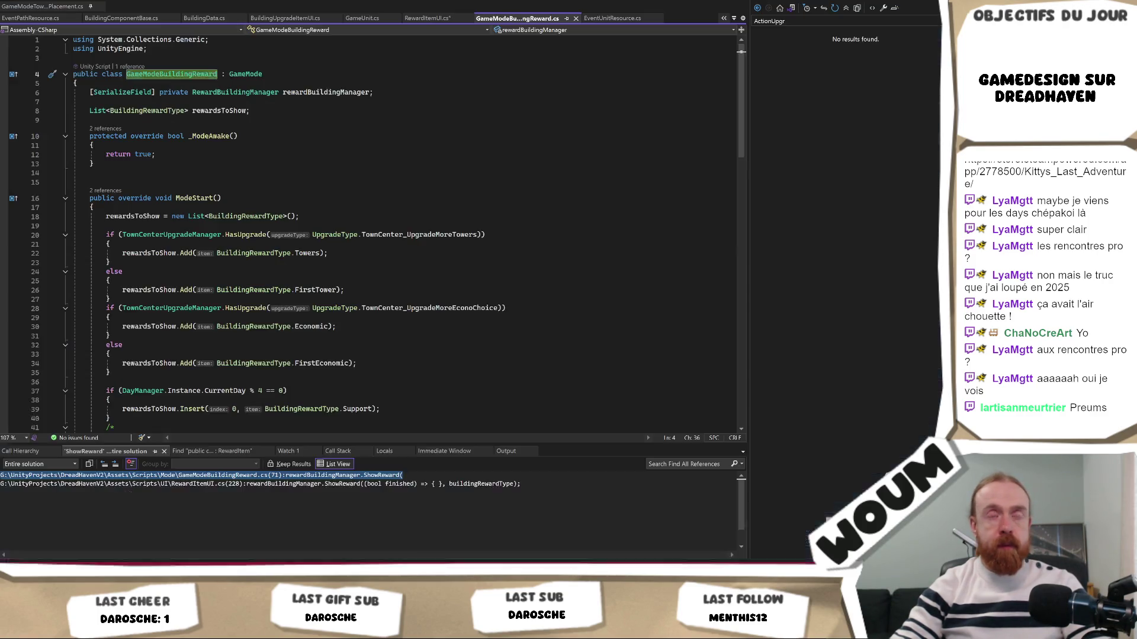
# Step: Retype the PopMode argument in RewardItemUI.cs as mod, keeping GameModeManager as the caller
pyautogui.click(244, 317)
pyautogui.hotkey('ctrl', 'Tab')
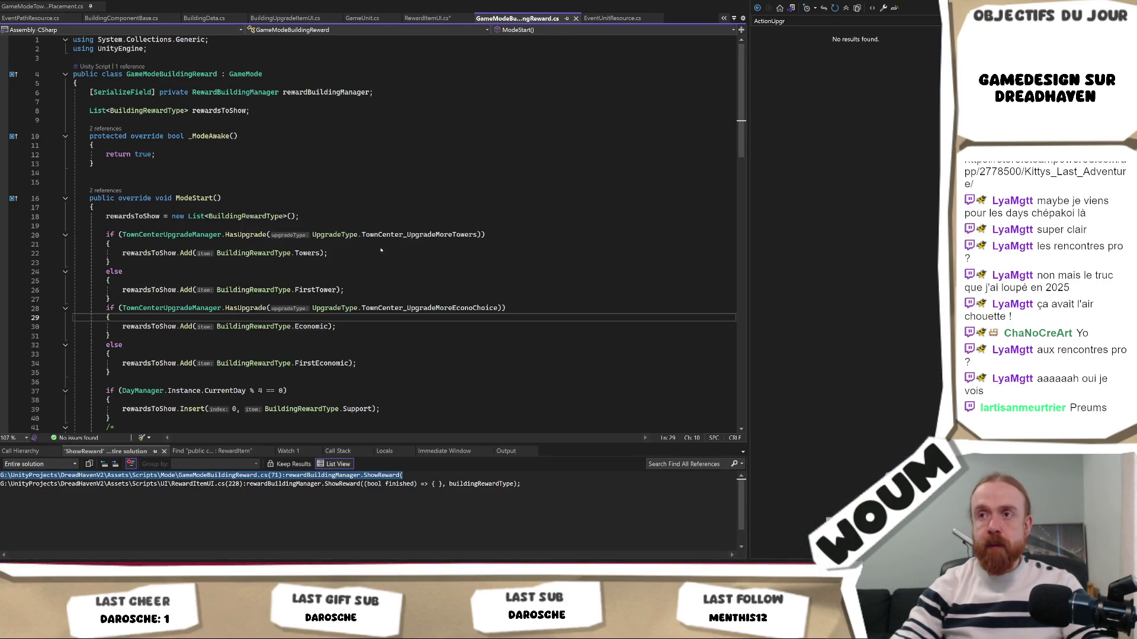
pyautogui.doubleClick(301, 321)
pyautogui.write('mod')
pyautogui.hotkey('ctrl', 'v')
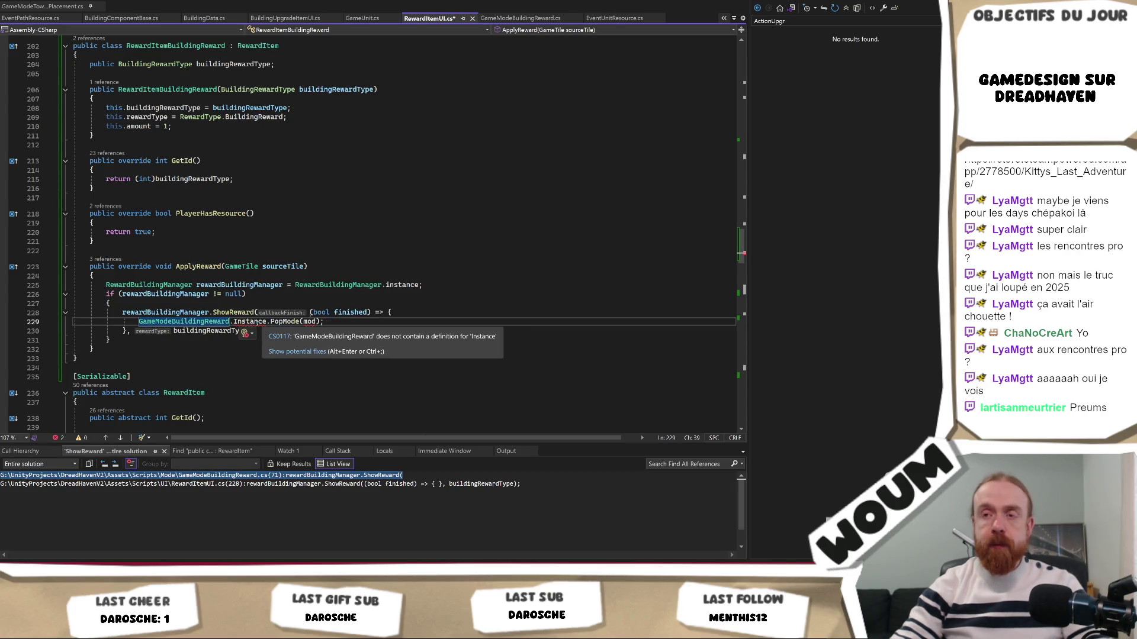
pyautogui.hotkey('ctrl', 'z')
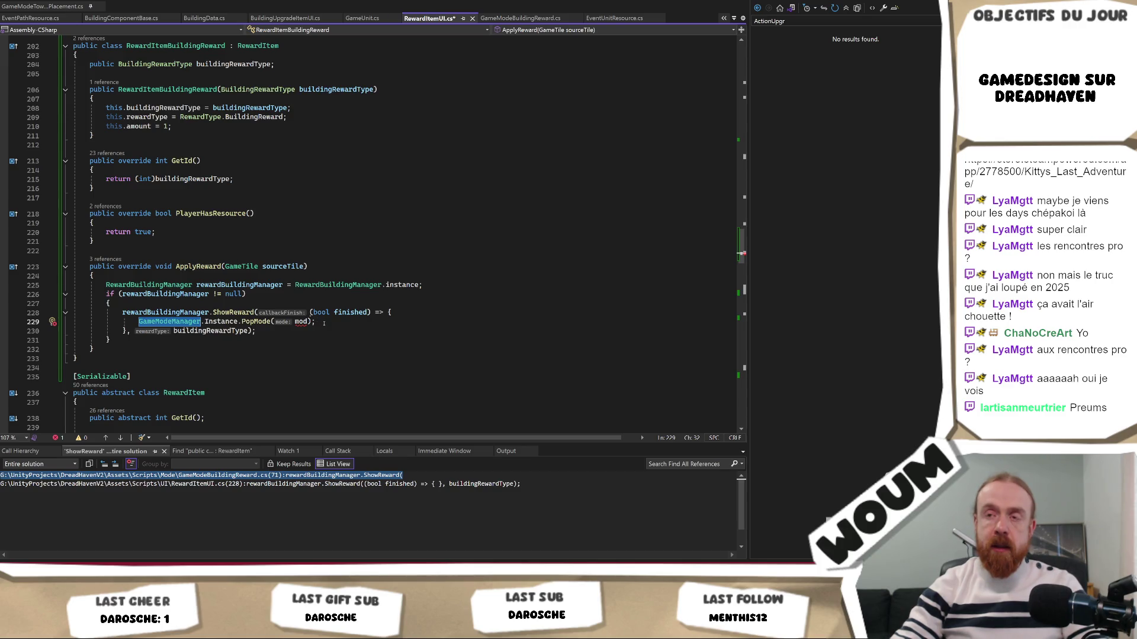
pyautogui.moveTo(235, 312)
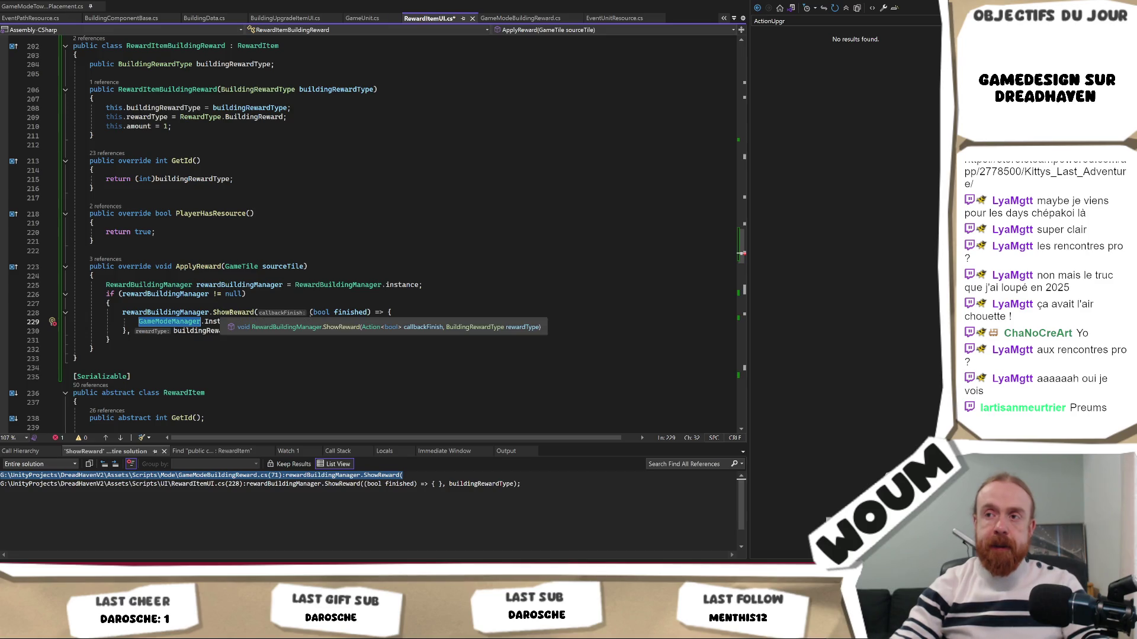
pyautogui.hotkey('ctrl', 'Tab')
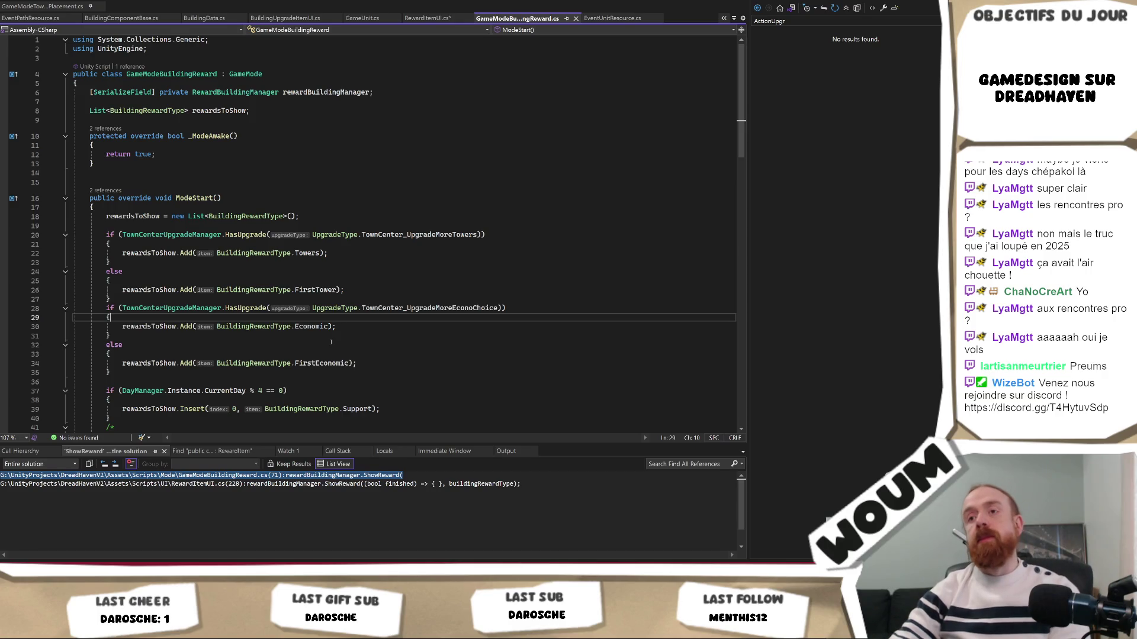
pyautogui.hotkey('ctrl', 'Tab')
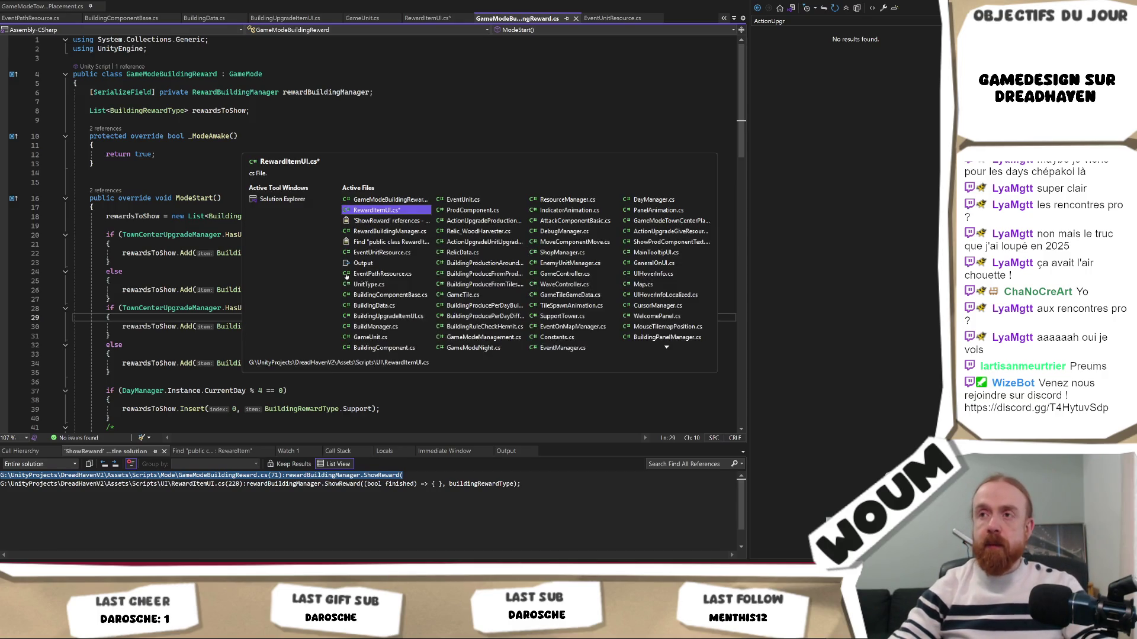
# Step: Glance at RewardBuildingManager, then review the ShowReward call in GameModeBuildingReward's ShowRewardsSequentially
pyautogui.press('Tab')
pyautogui.press('Tab')
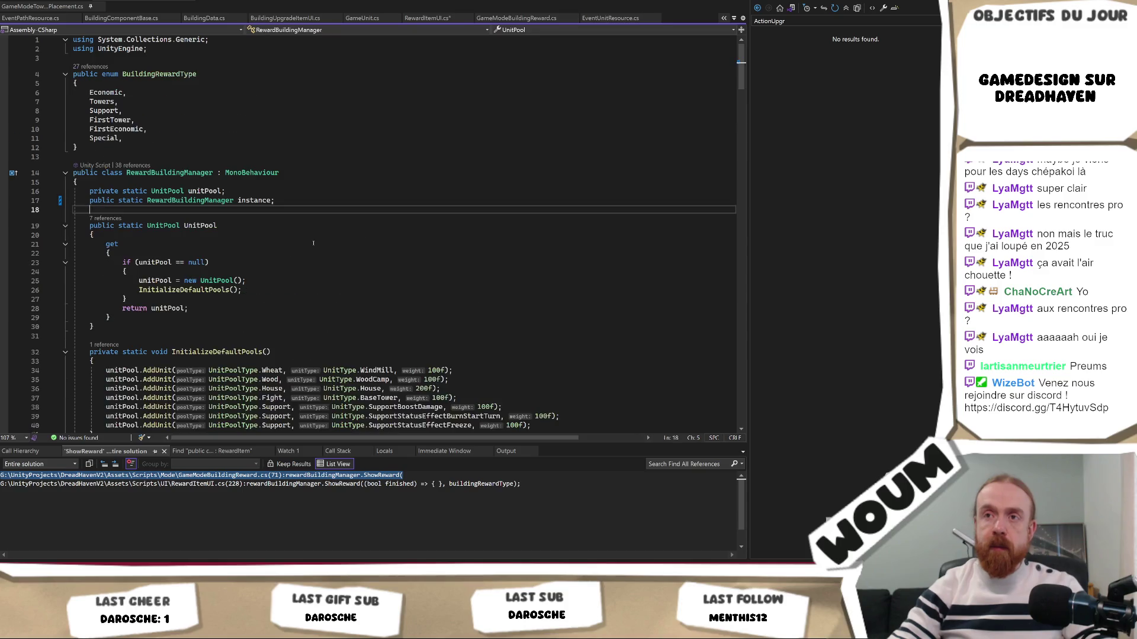
pyautogui.scroll(-3, 320, 239)
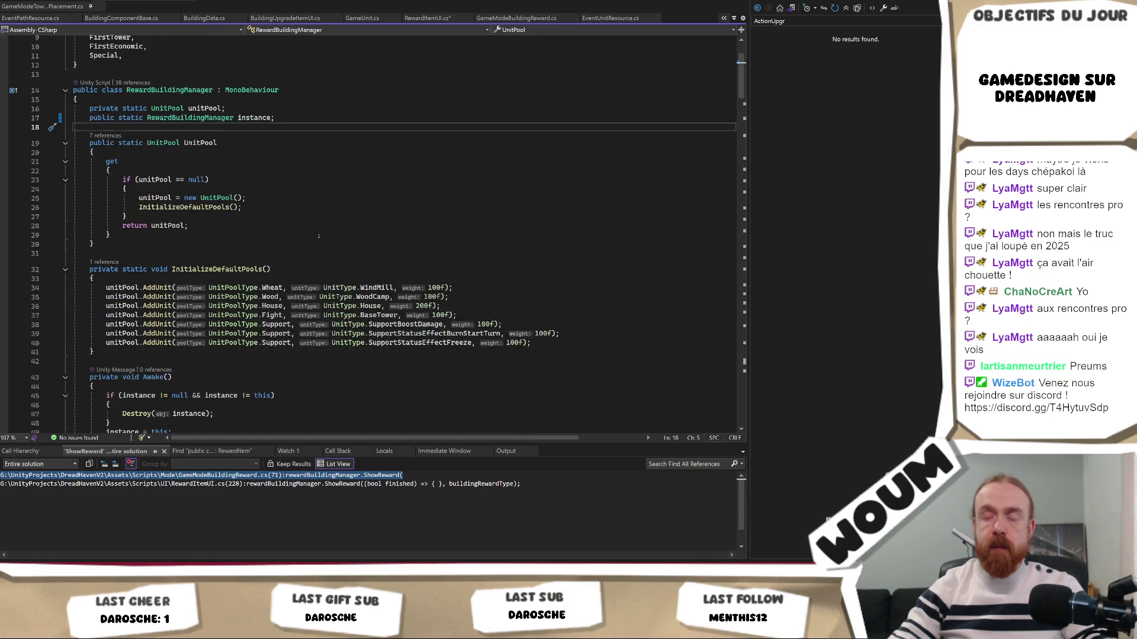
pyautogui.hotkey('ctrl', 'Tab')
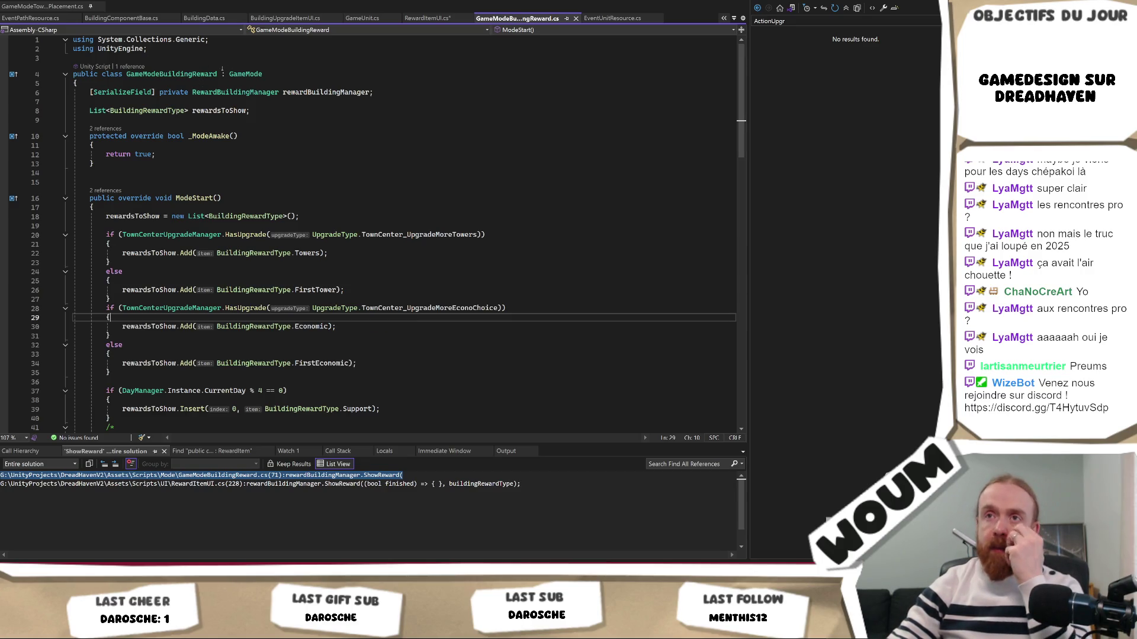
pyautogui.click(216, 92)
pyautogui.scroll(-10, 287, 219)
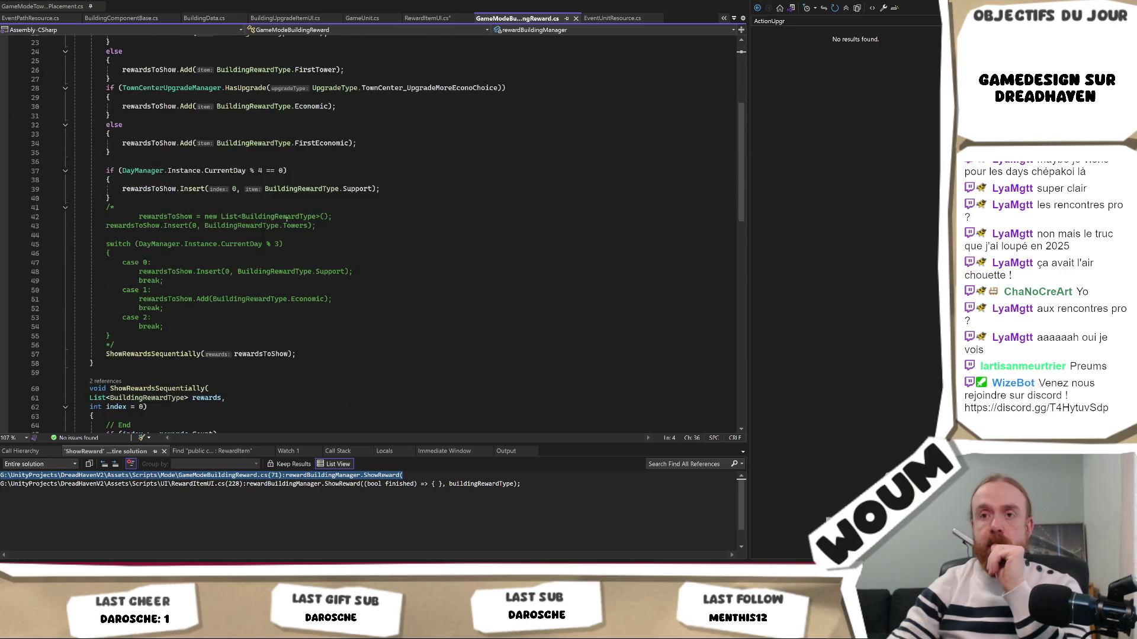
pyautogui.scroll(-6, 286, 218)
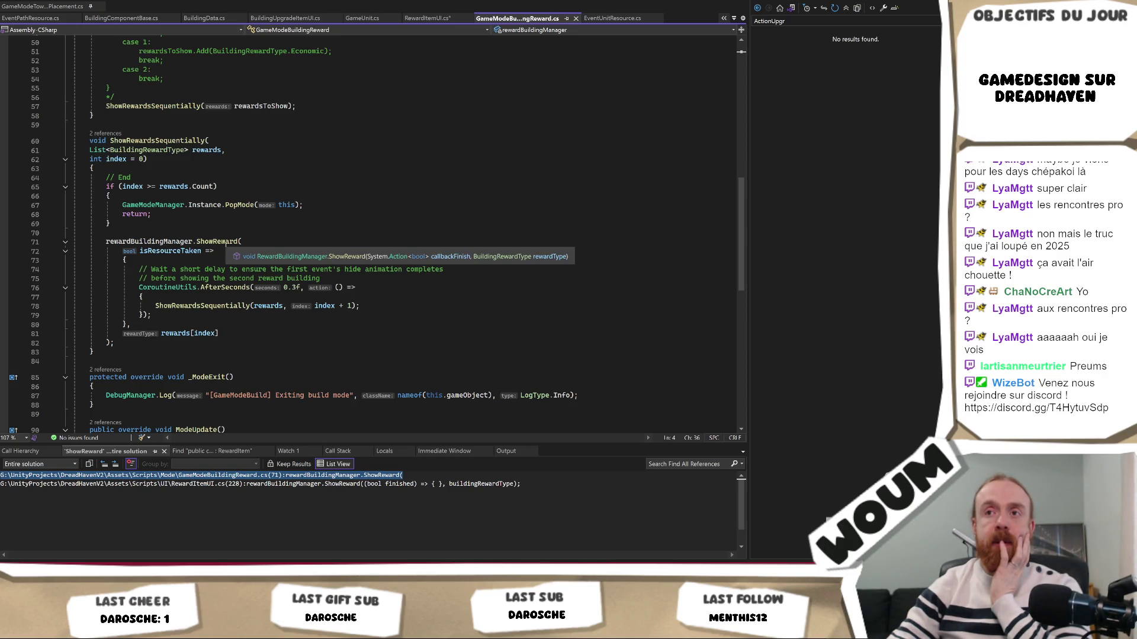
pyautogui.click(226, 243)
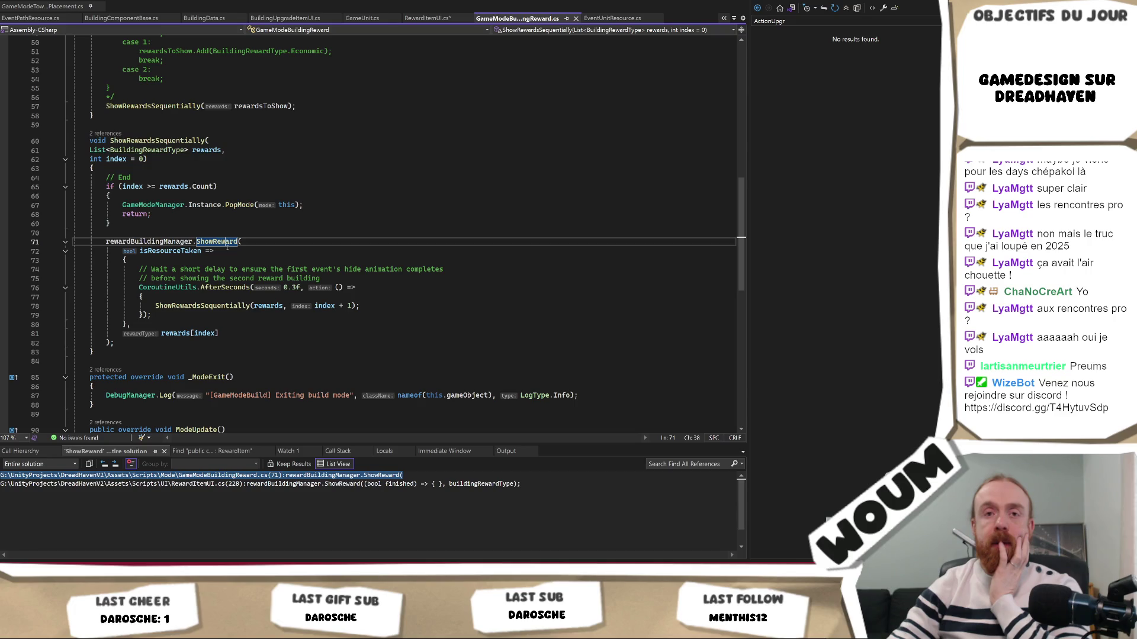
pyautogui.scroll(-2, 227, 248)
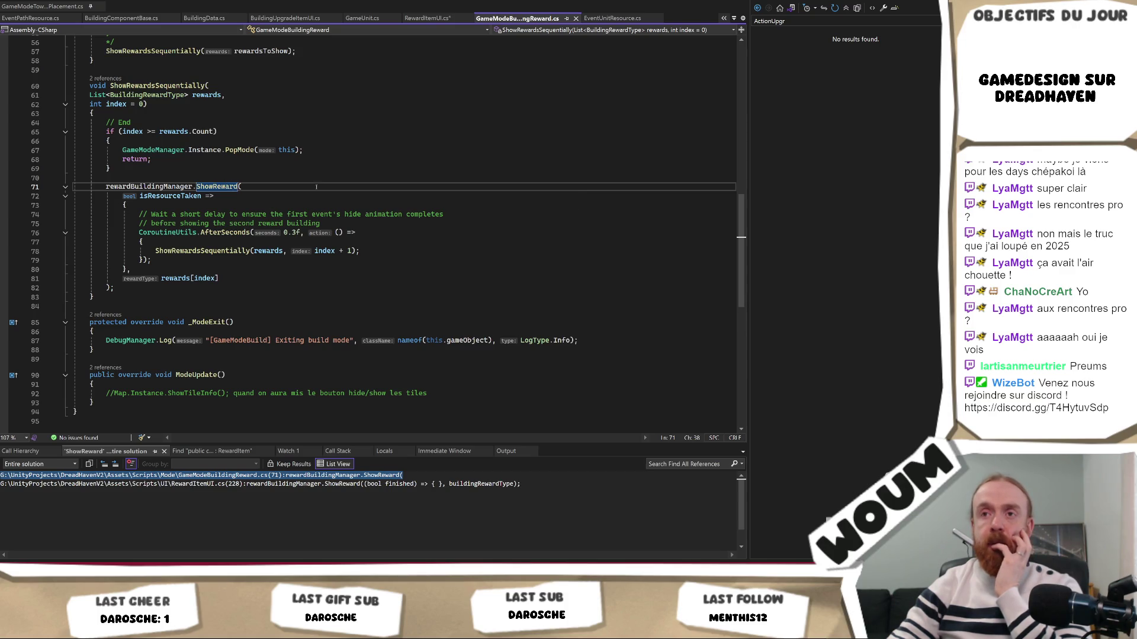
pyautogui.click(299, 210)
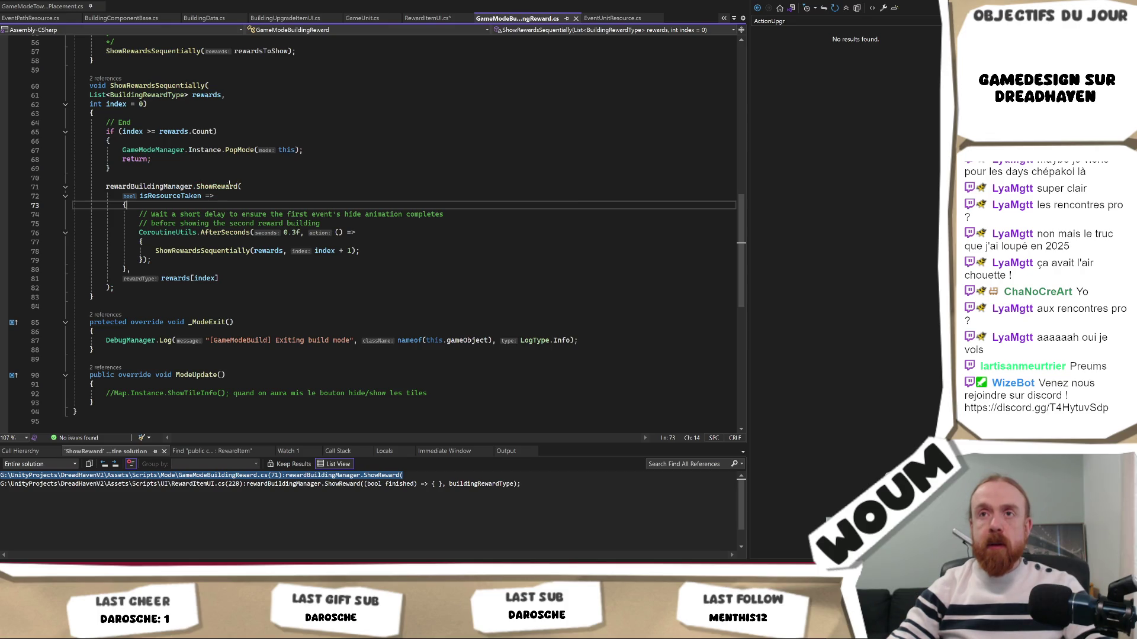
# Step: Inspect the ShowReward method definition, checking the Unity editor alongside, before returning to RewardItemUI.cs
pyautogui.keyDown('ctrl'); pyautogui.click(217, 186); pyautogui.keyUp('ctrl')
pyautogui.scroll(-9, 414, 207)
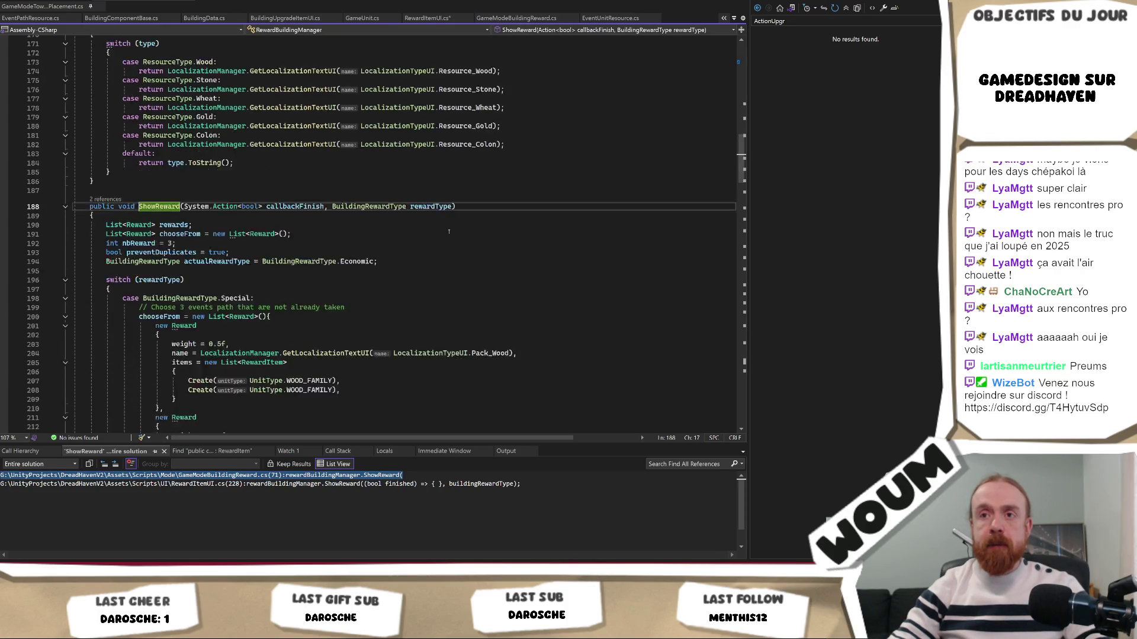
pyautogui.scroll(7, 448, 231)
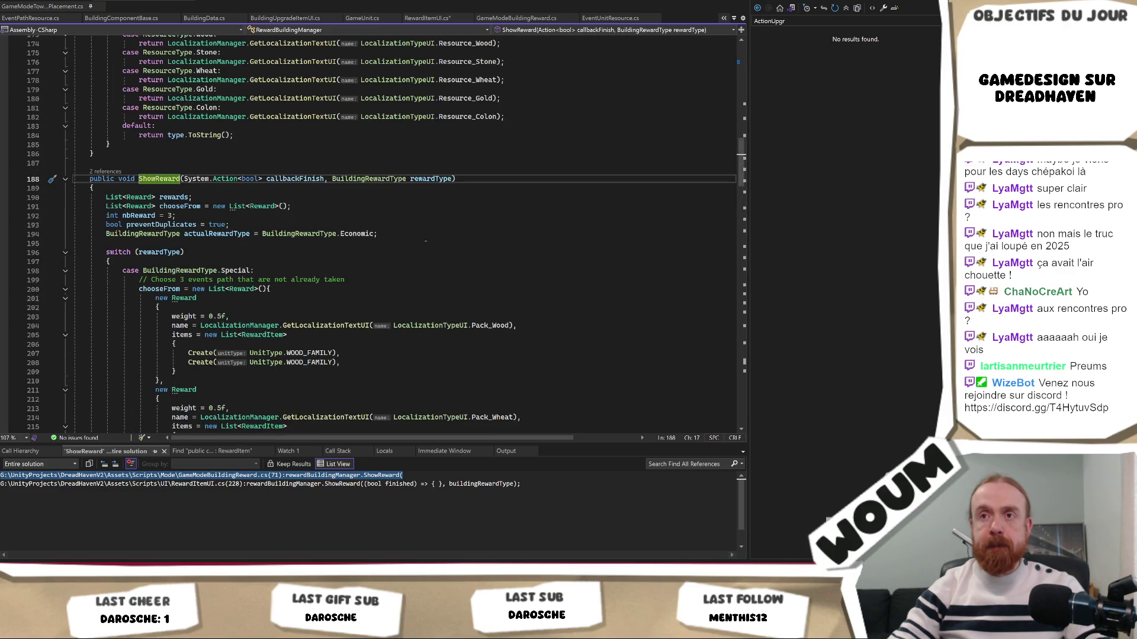
pyautogui.hotkey('alt', 'Tab')
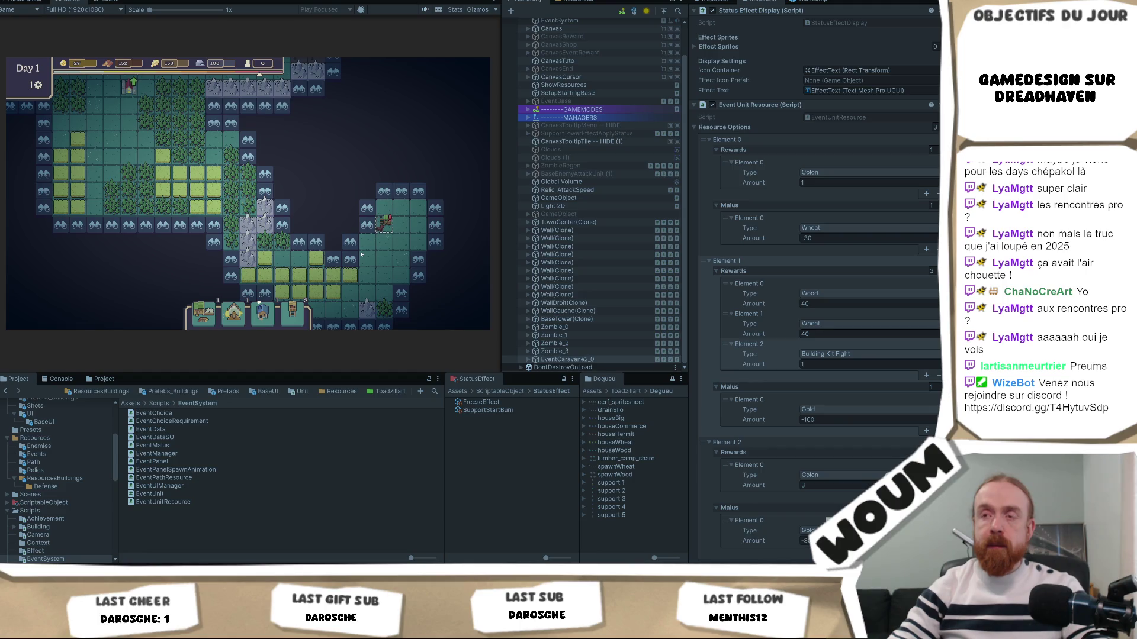
pyautogui.hotkey('alt', 'Tab')
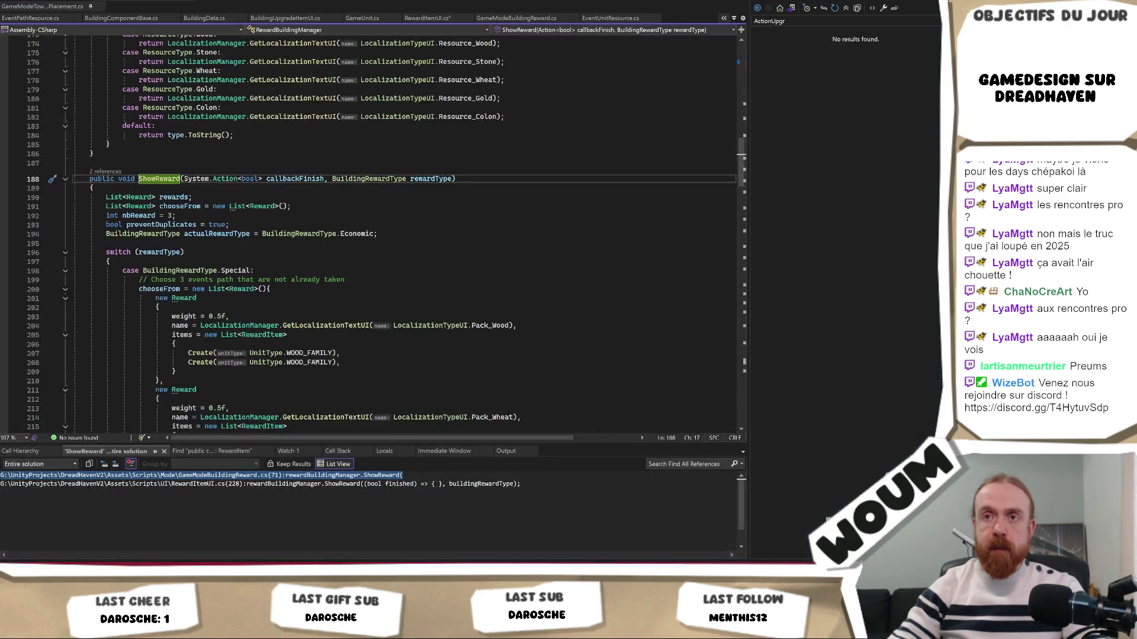
pyautogui.hotkey('alt', 'Tab')
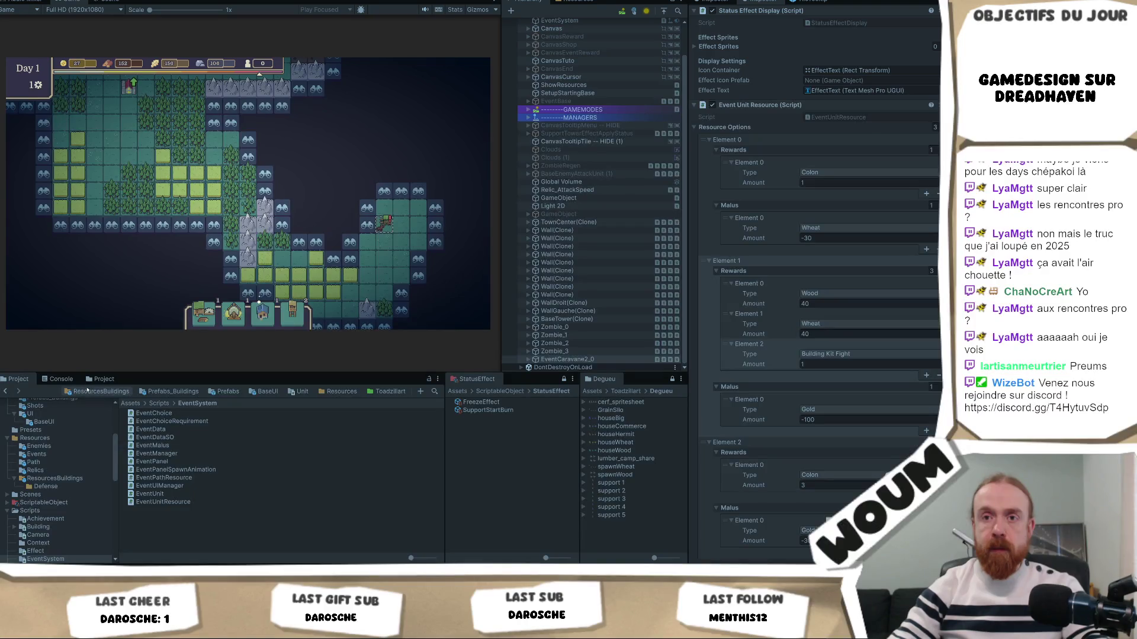
pyautogui.hotkey('alt', 'Tab')
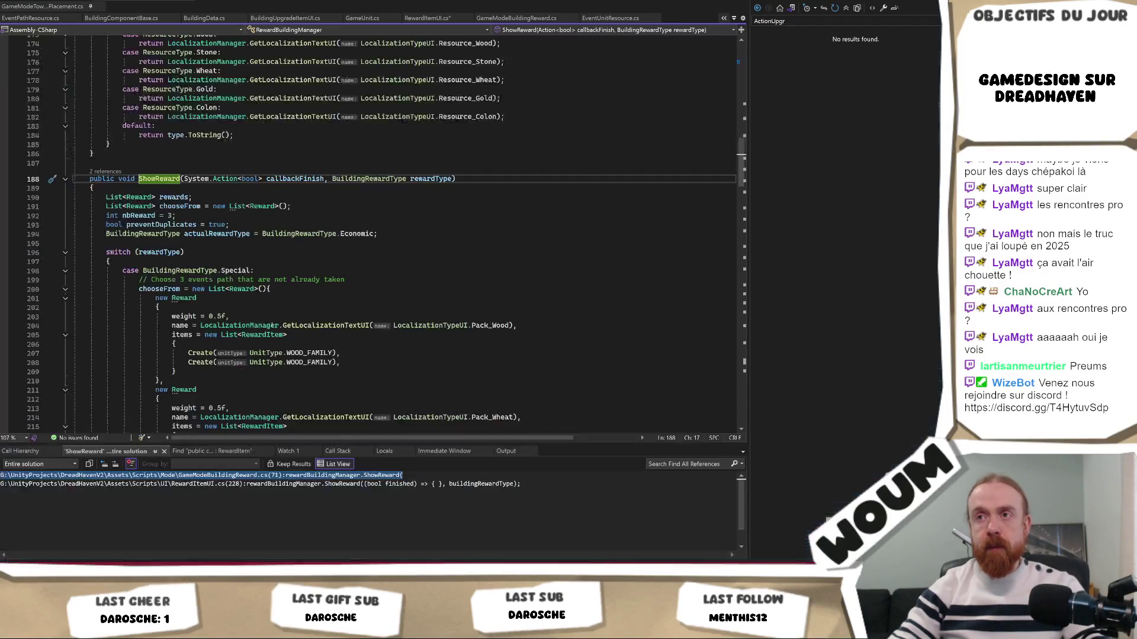
pyautogui.click(301, 286)
pyautogui.hotkey('ctrl', 'Tab')
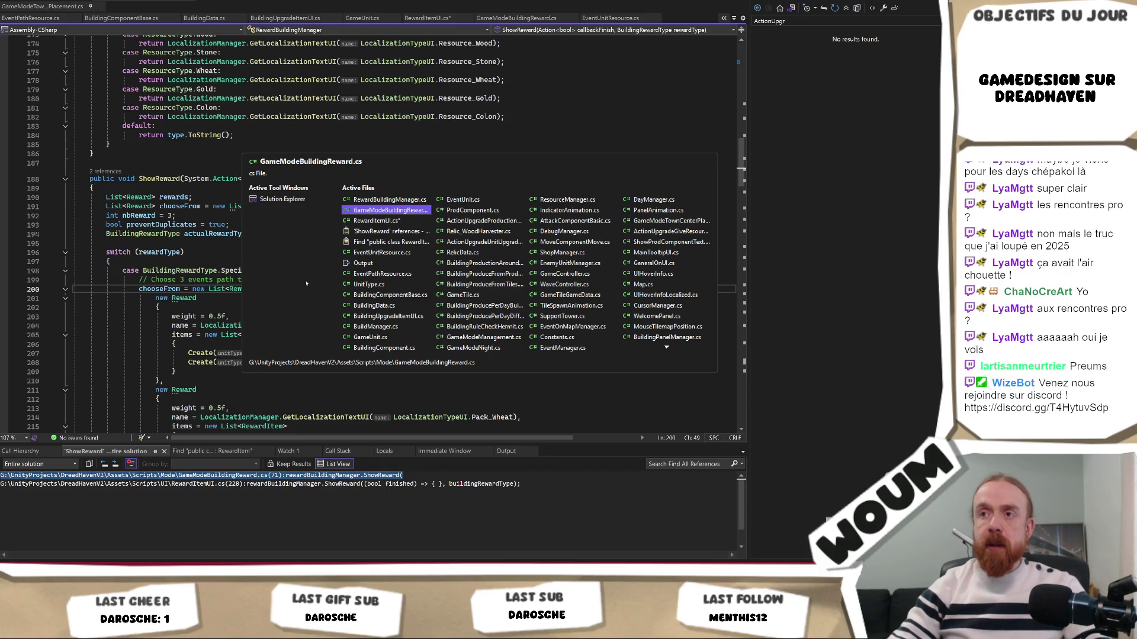
pyautogui.hotkey('ctrl', 'Tab')
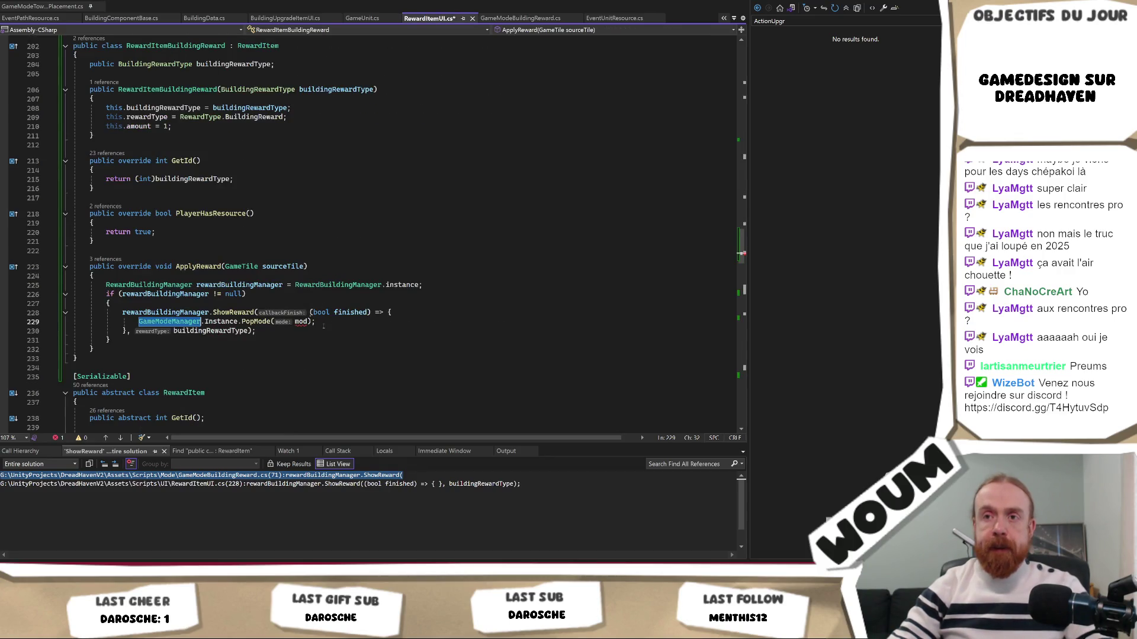
# Step: Undo the PopMode edits so ApplyReward's ShowReward callback is an empty lambda again
pyautogui.hotkey('ctrl', 'z')
pyautogui.hotkey('ctrl', 'z')
pyautogui.hotkey('ctrl', 'z')
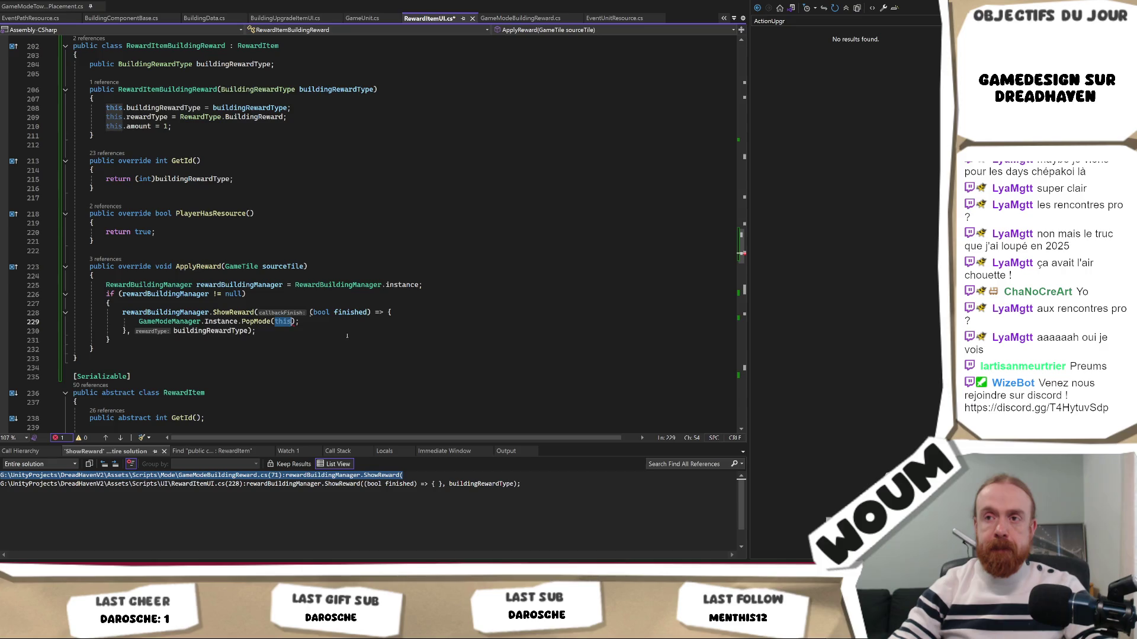
pyautogui.hotkey('ctrl', 'z')
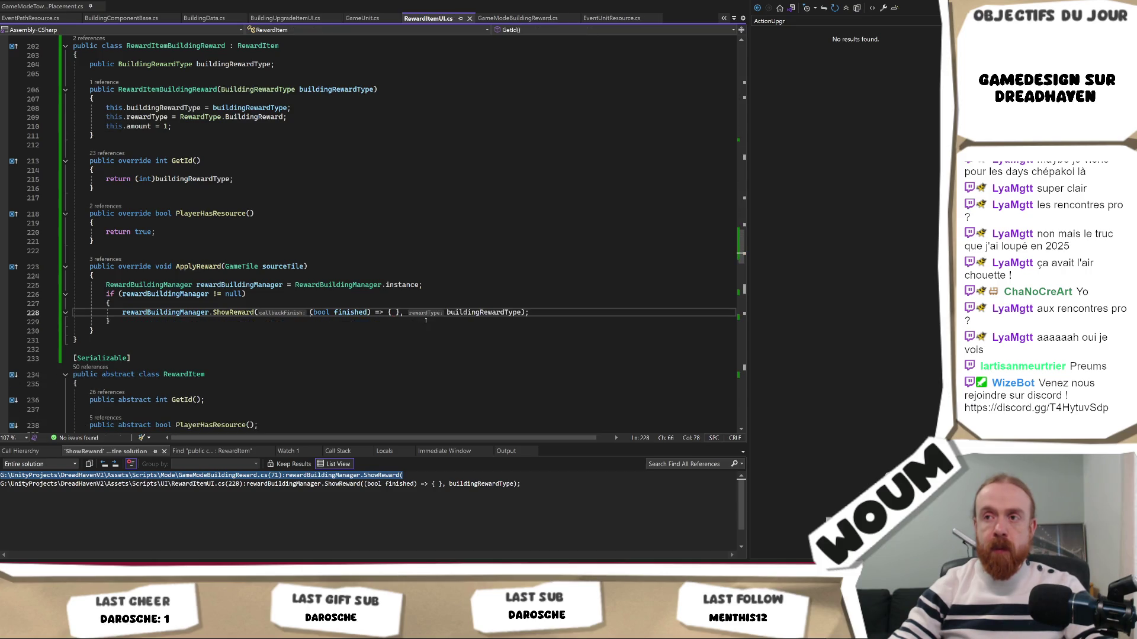
pyautogui.hotkey('shift', 'Home')
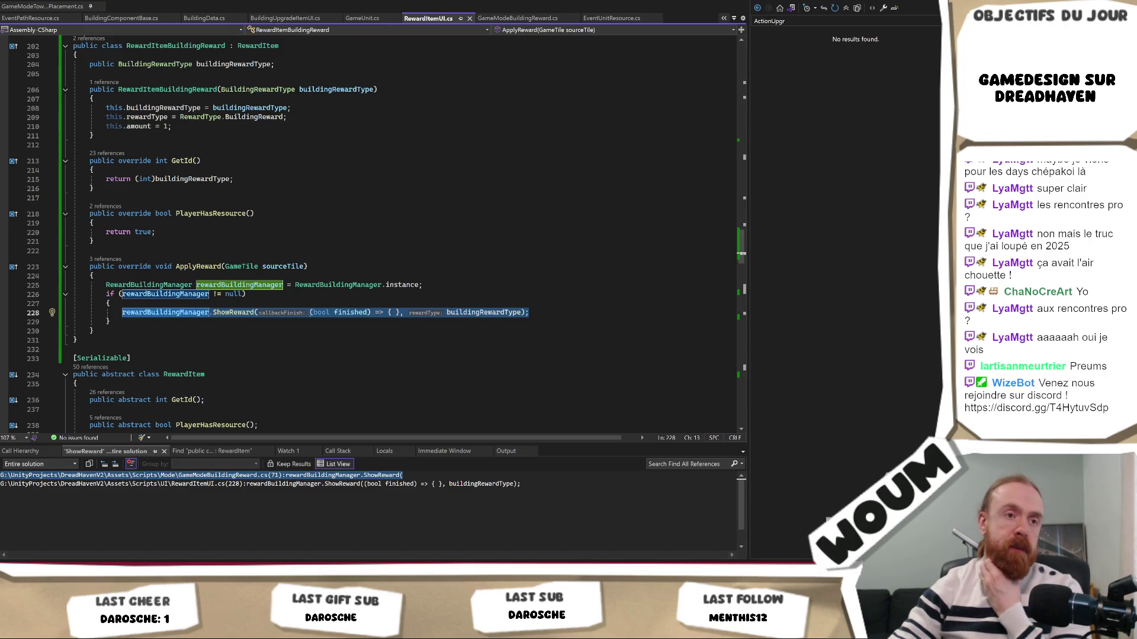
pyautogui.press('Left')
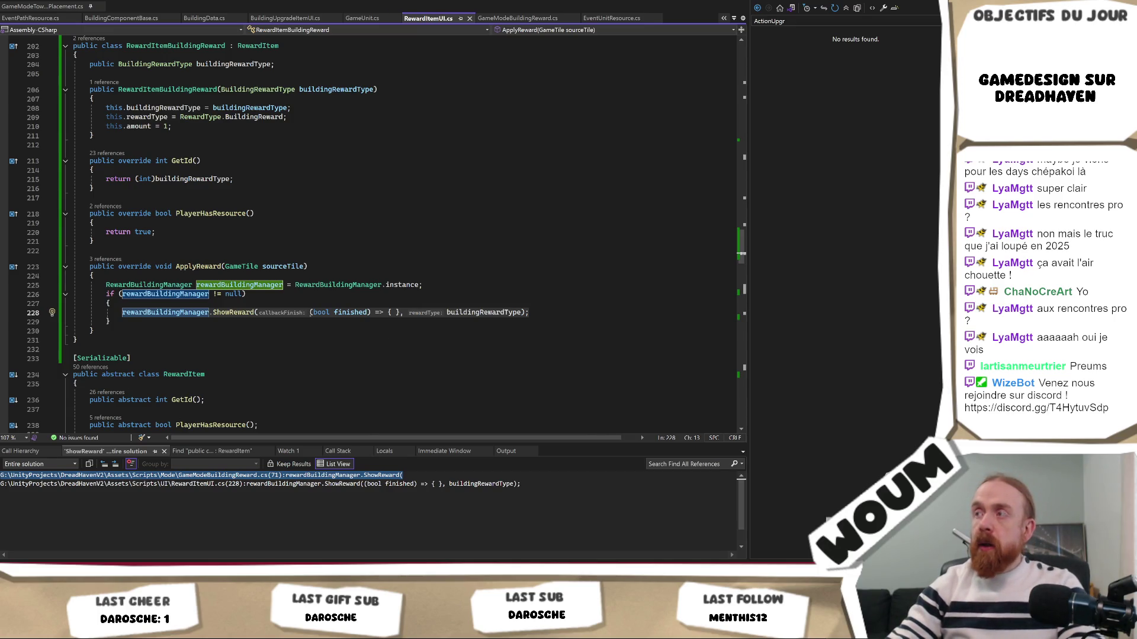
pyautogui.hotkey('alt', 'Tab')
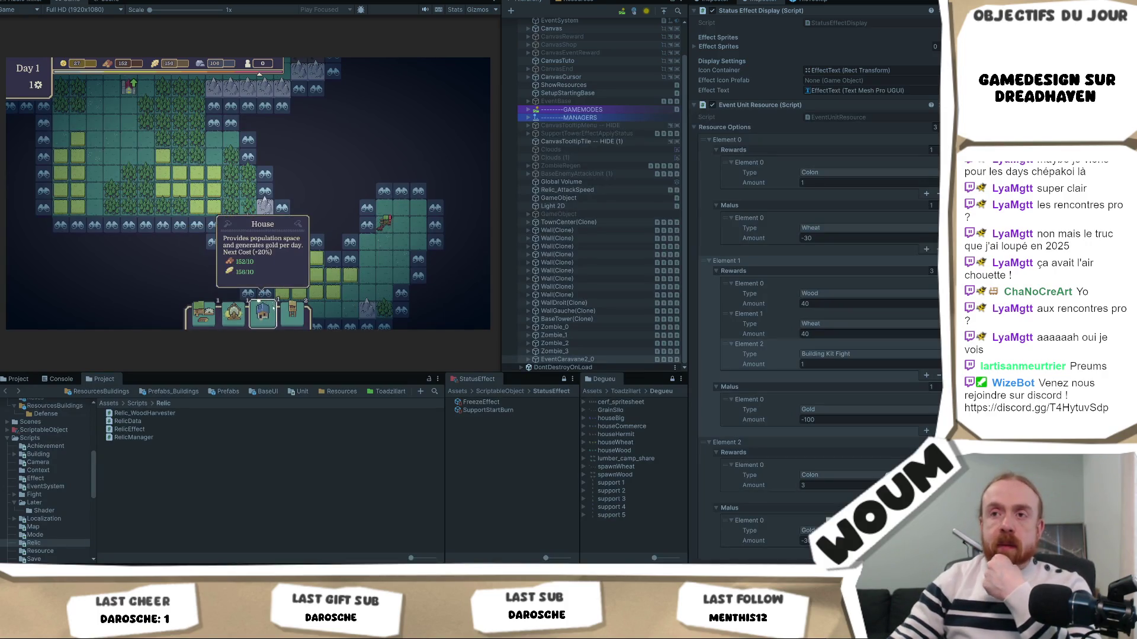
# Step: Place a Wood Camp on the forest tiles, triggering the ChangeProd breakpoint
pyautogui.click(203, 320)
pyautogui.click(204, 316)
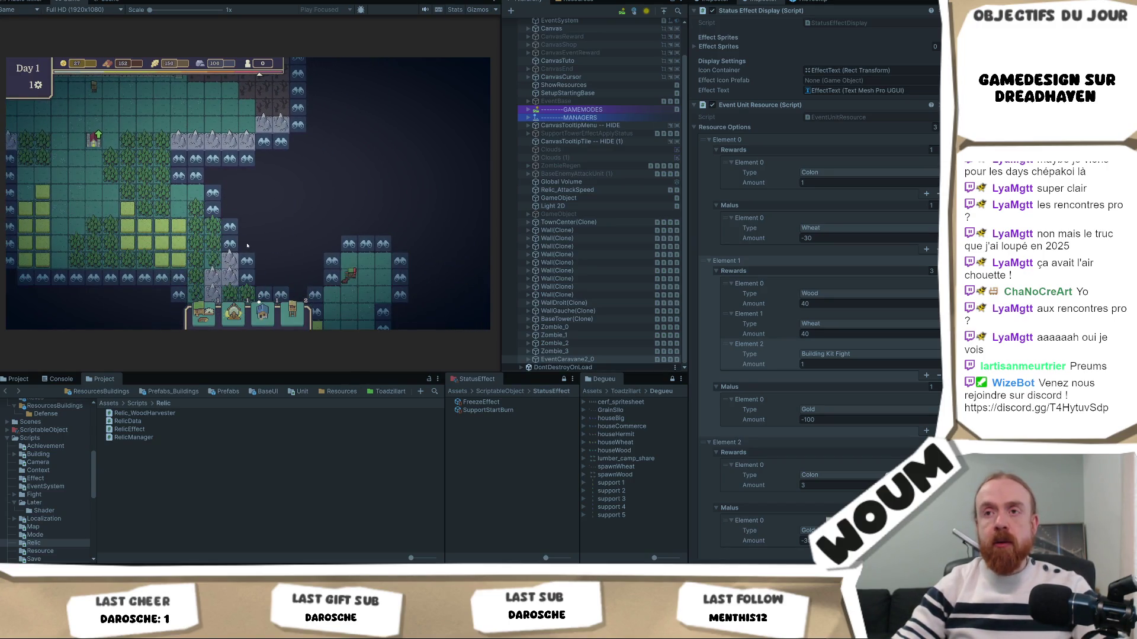
pyautogui.click(218, 301)
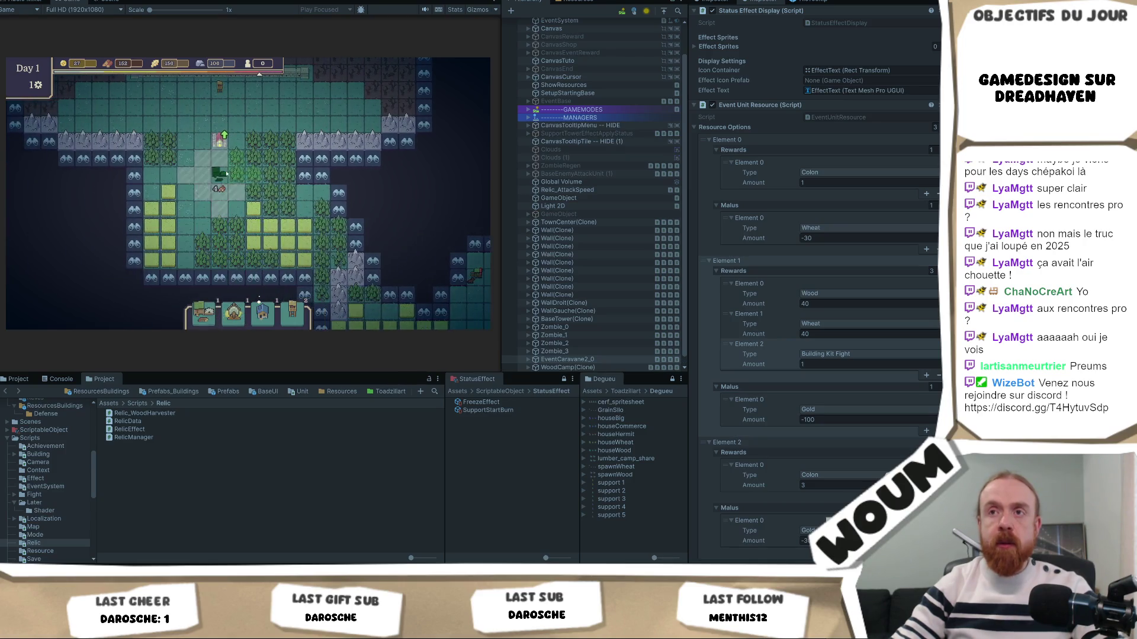
pyautogui.click(477, 273)
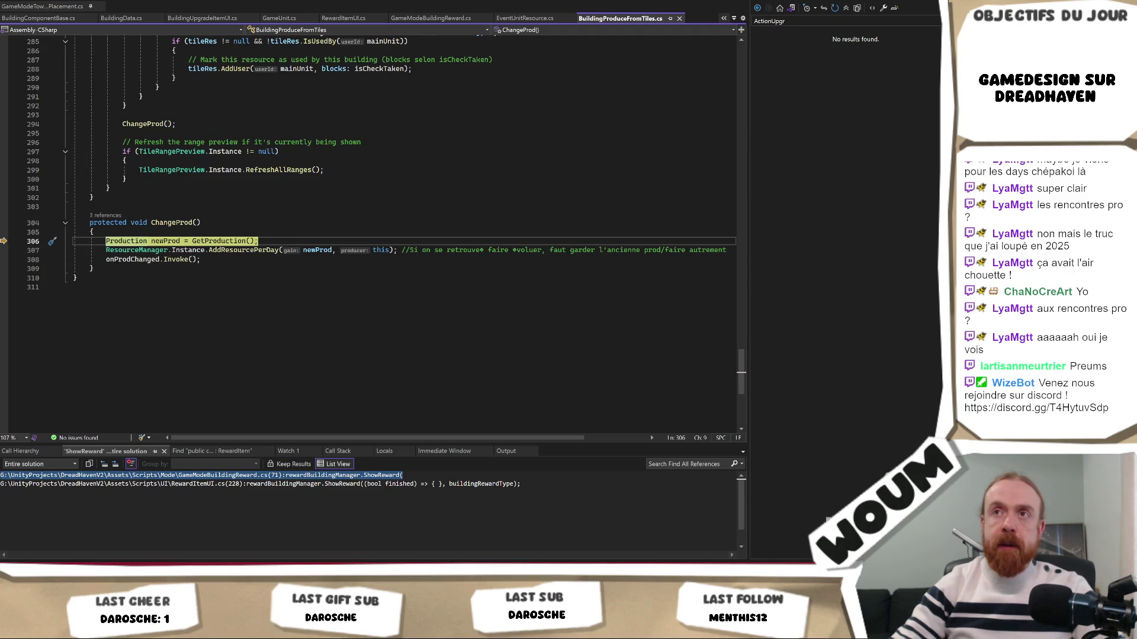
# Step: Continue execution past the ChangeProd breakpoint on line 306 with F5
pyautogui.press('F5')
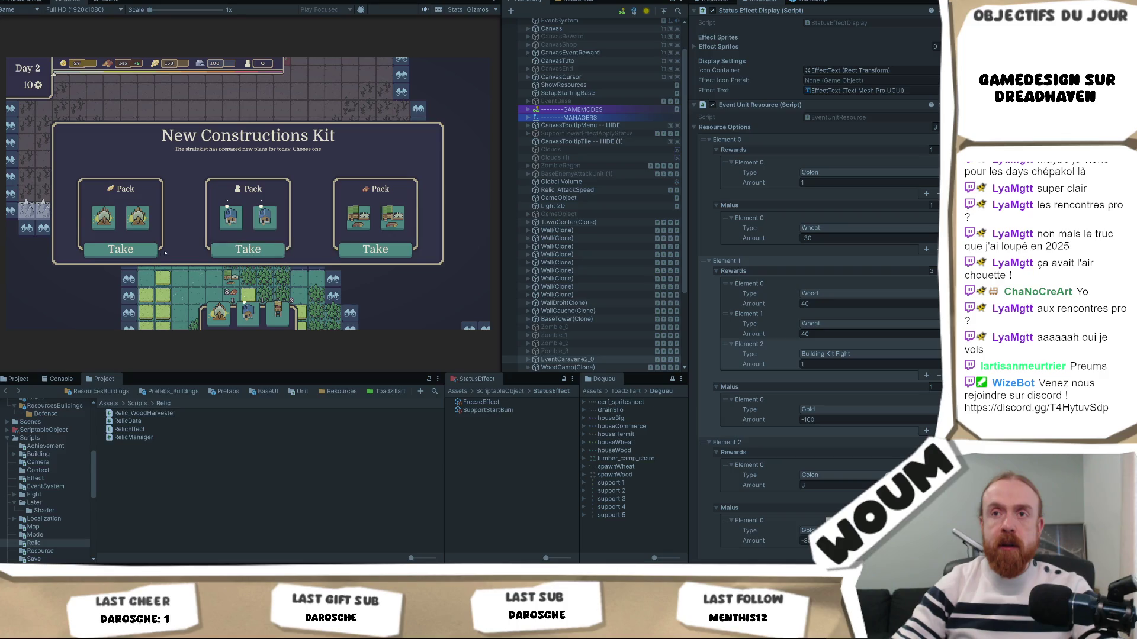
# Step: Take the right-hand construction pack, pan across the map, and exit Play mode
pyautogui.click(375, 249)
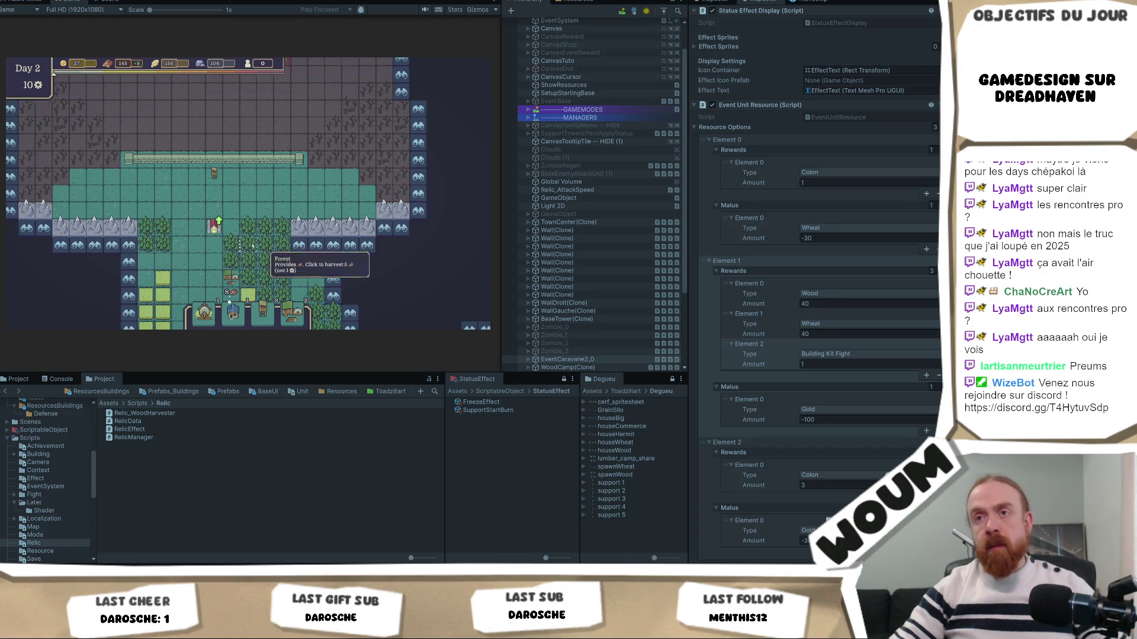
pyautogui.moveTo(252, 246); pyautogui.dragTo(215, 154)
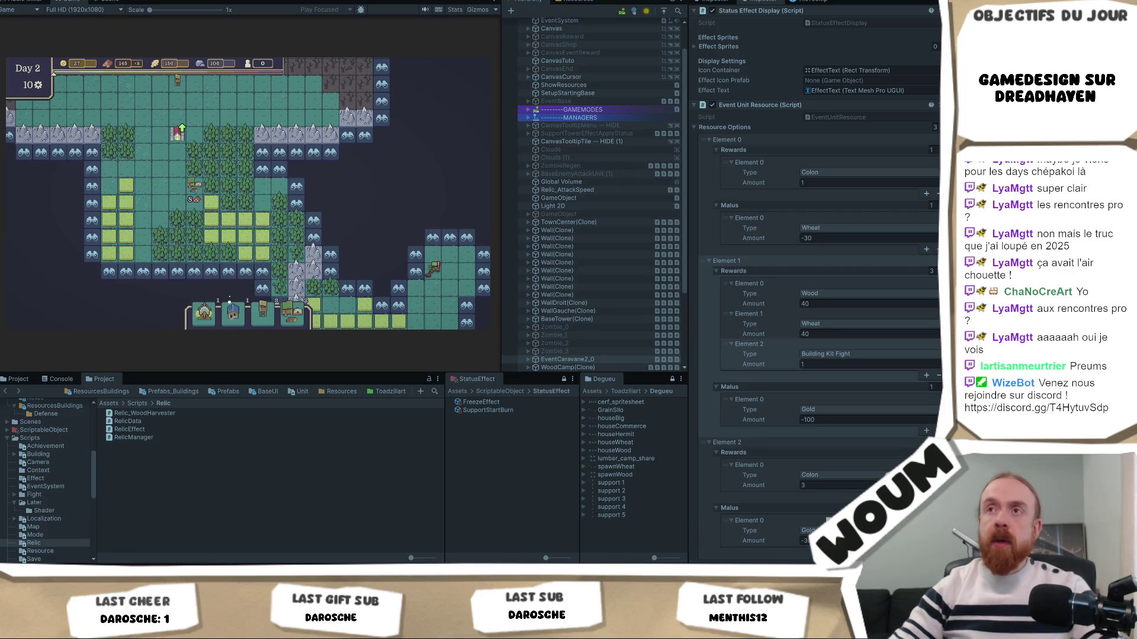
pyautogui.hotkey('ctrl', 'p')
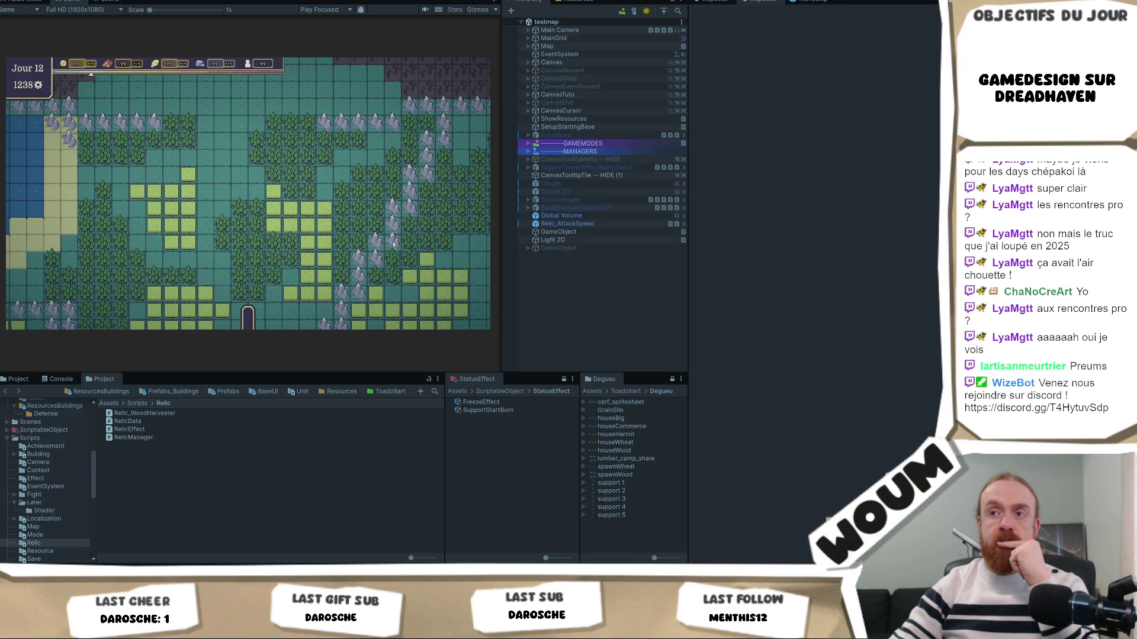
# Step: Restart Play mode and reveal discoverable tiles toward the bottom-right and right of the map
pyautogui.hotkey('ctrl', 'p')
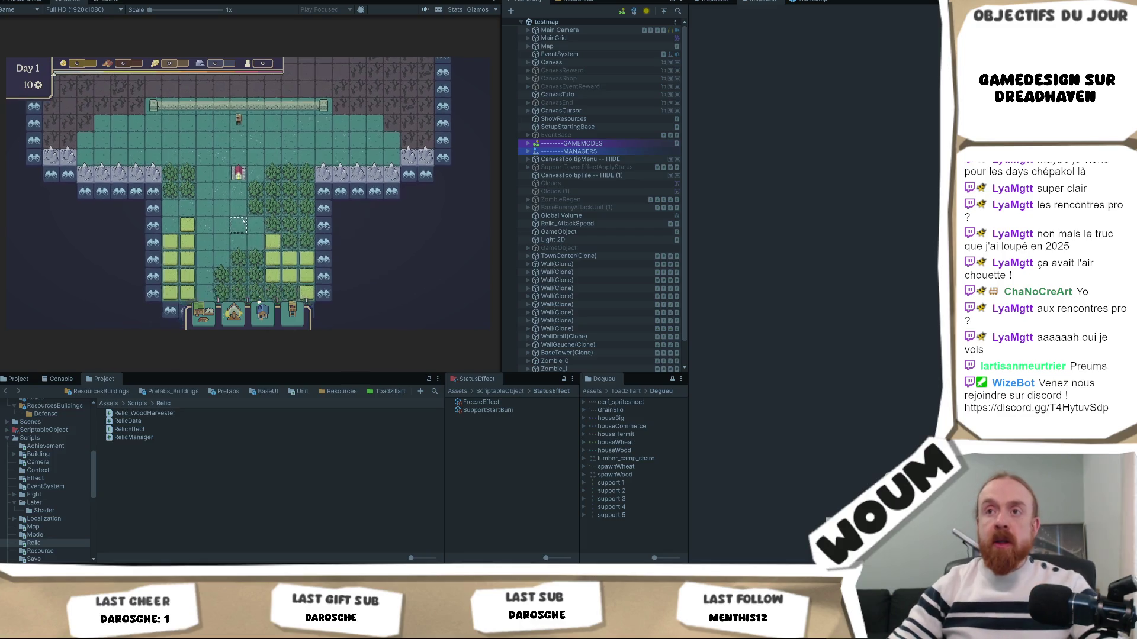
pyautogui.click(340, 237)
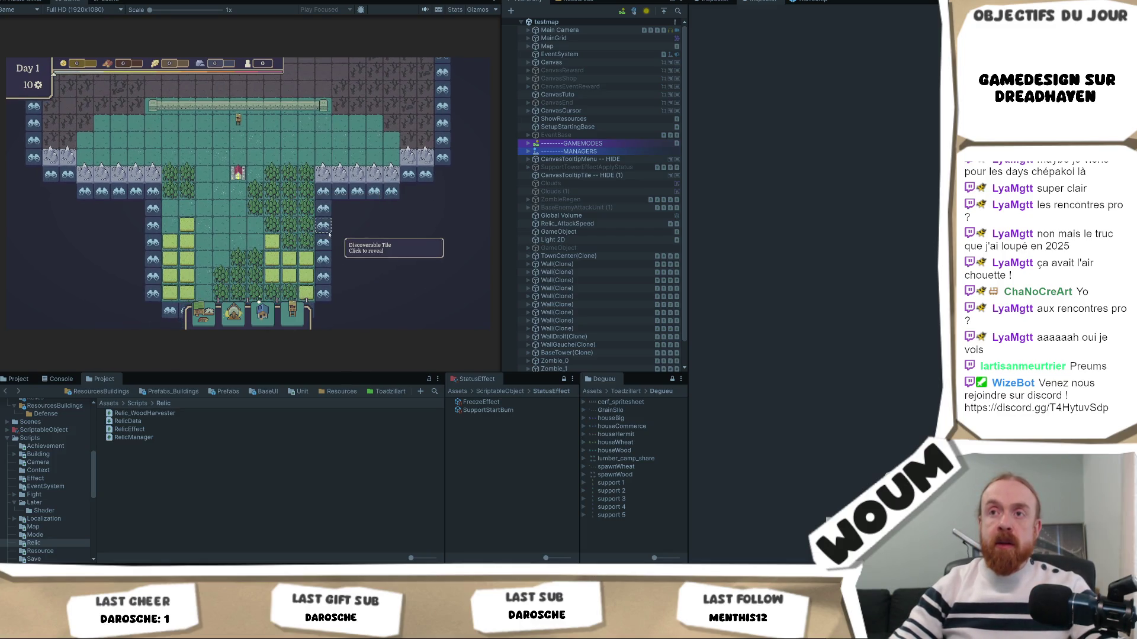
pyautogui.click(356, 268)
pyautogui.click(375, 293)
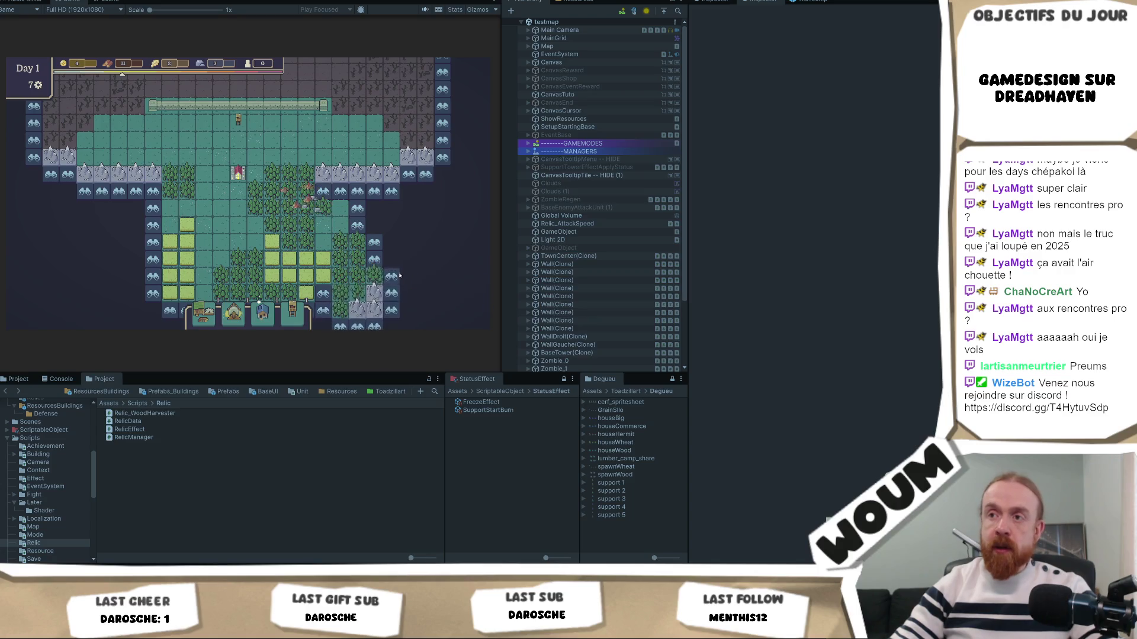
pyautogui.click(399, 275)
pyautogui.click(426, 261)
pyautogui.click(459, 258)
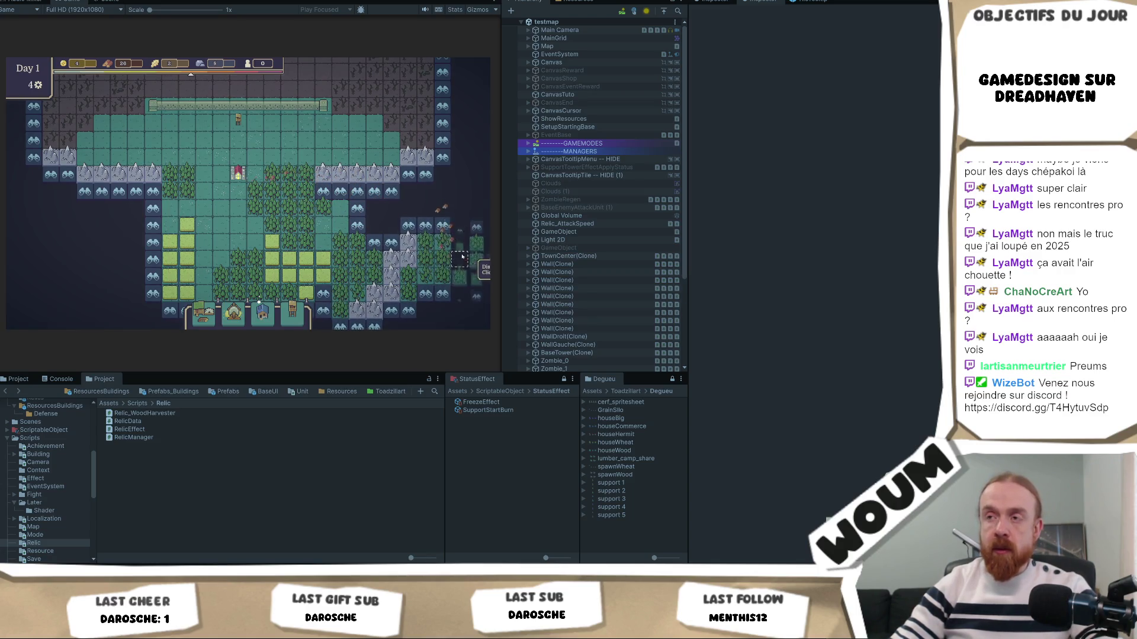
pyautogui.click(461, 257)
pyautogui.click(365, 203)
pyautogui.click(357, 252)
# Step: Pay 100 gold at the Pilgrim Caravan and take the middle construction pack
pyautogui.click(357, 251)
pyautogui.click(258, 254)
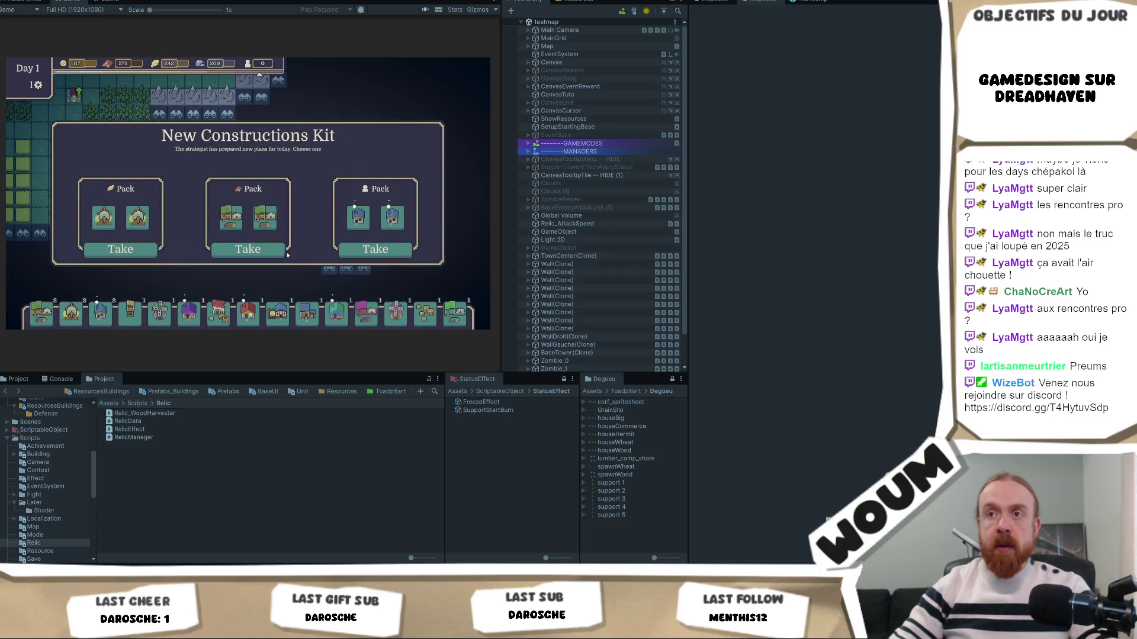
pyautogui.click(248, 251)
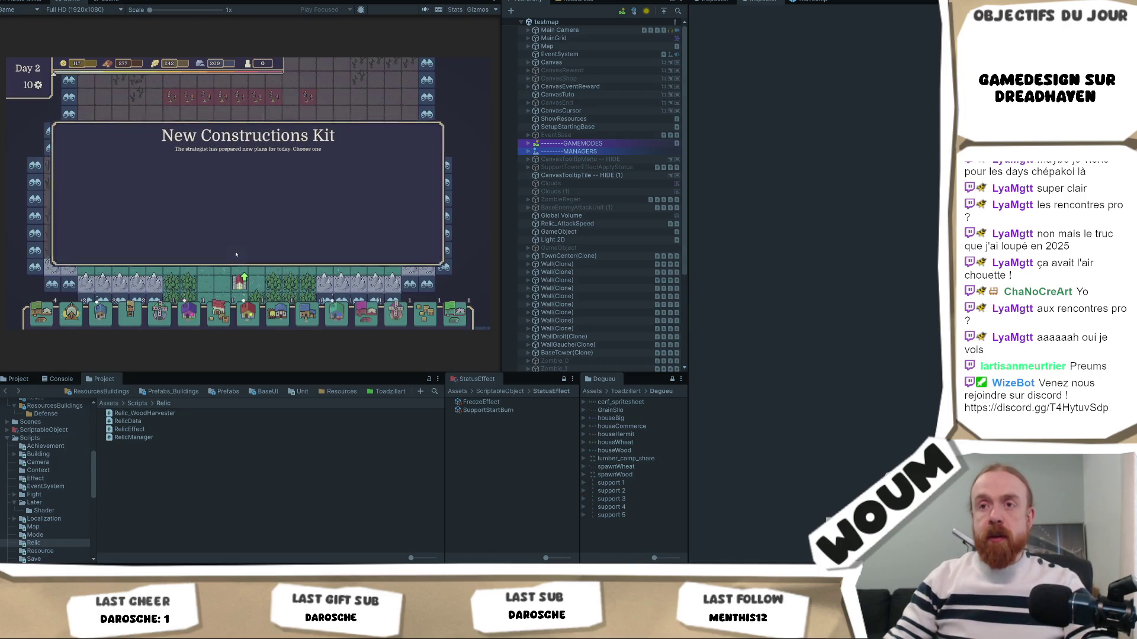
pyautogui.click(248, 248)
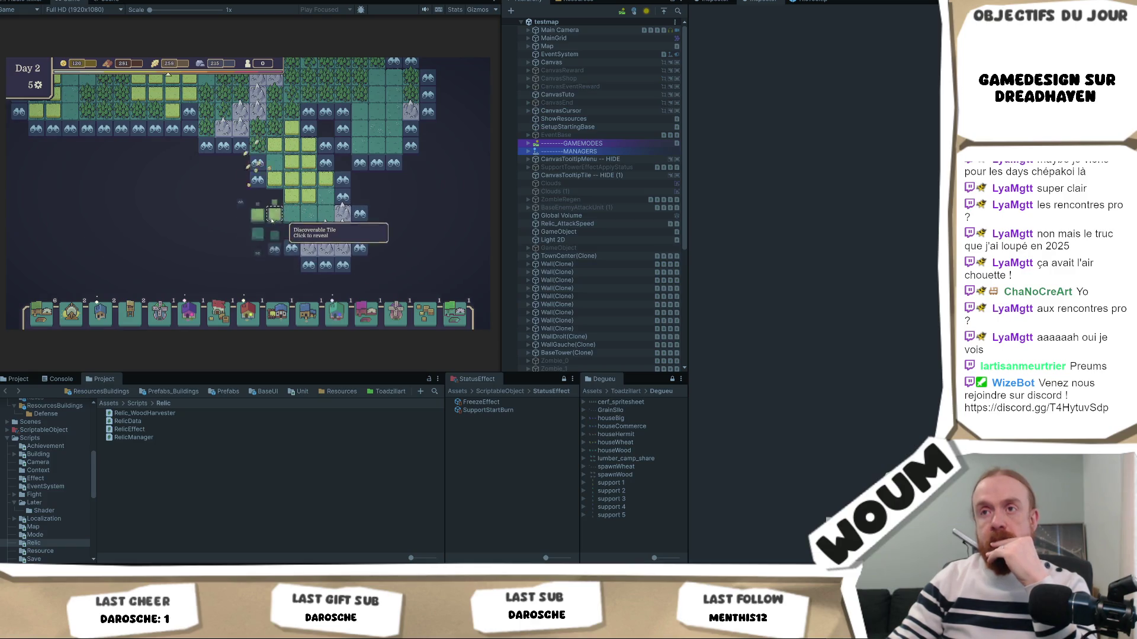
pyautogui.click(206, 248)
# Step: Buy the Merchant Caravan's construction kit for 100 gold and take the middle pack
pyautogui.click(172, 264)
pyautogui.click(205, 282)
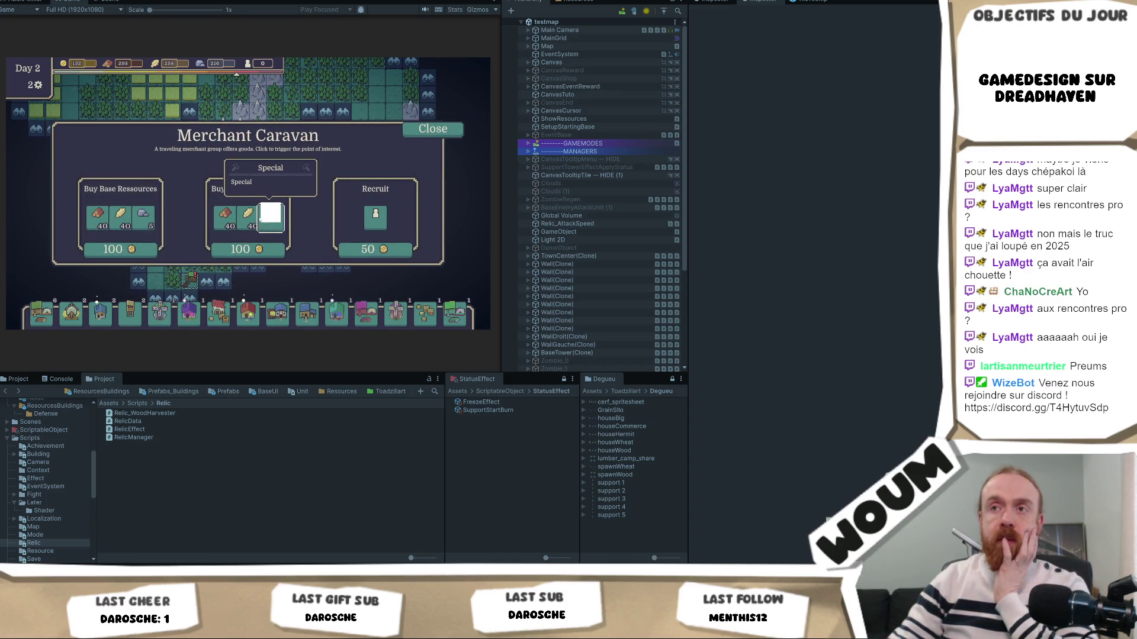
pyautogui.click(267, 255)
pyautogui.click(268, 255)
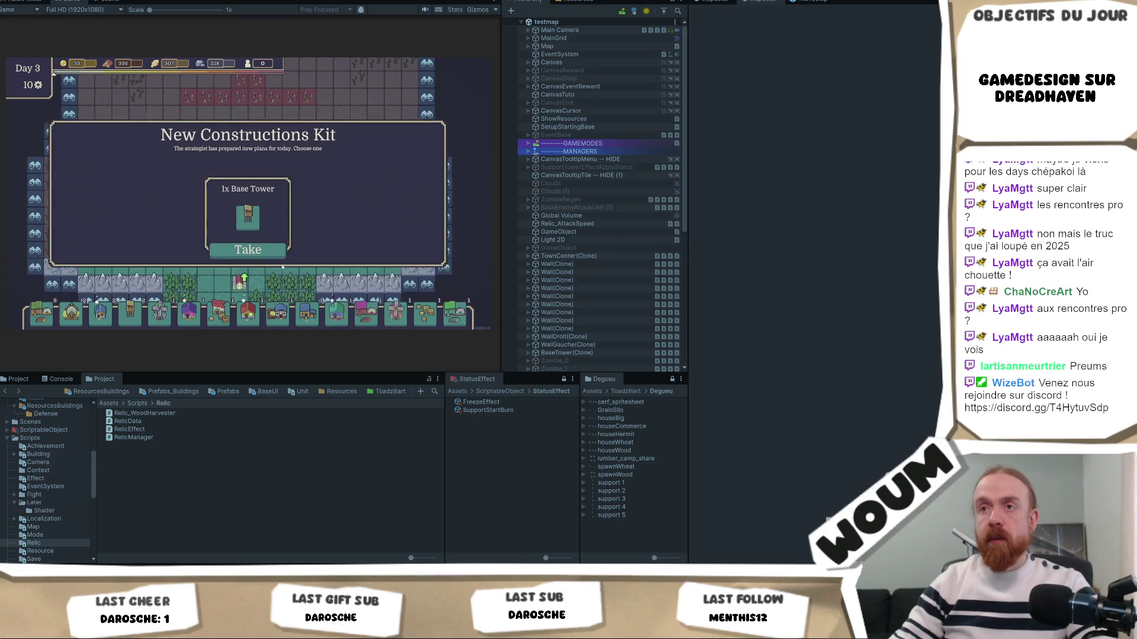
# Step: Take the 1x Base Tower kit, then switch Project views back to the Relic scripts folder
pyautogui.click(247, 249)
pyautogui.click(267, 249)
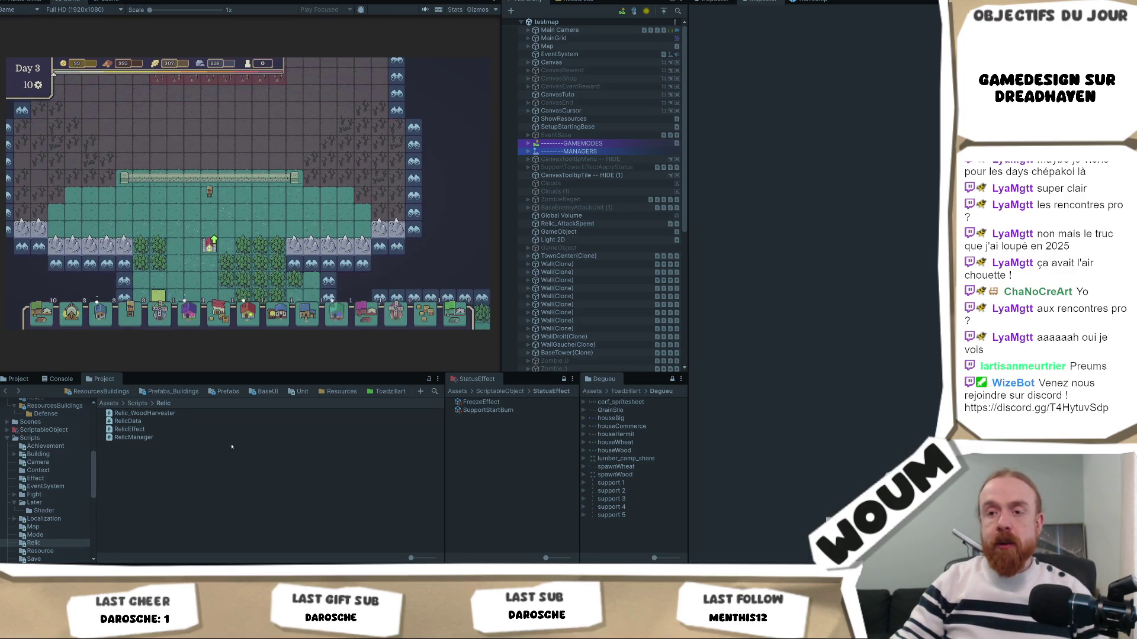
pyautogui.click(18, 379)
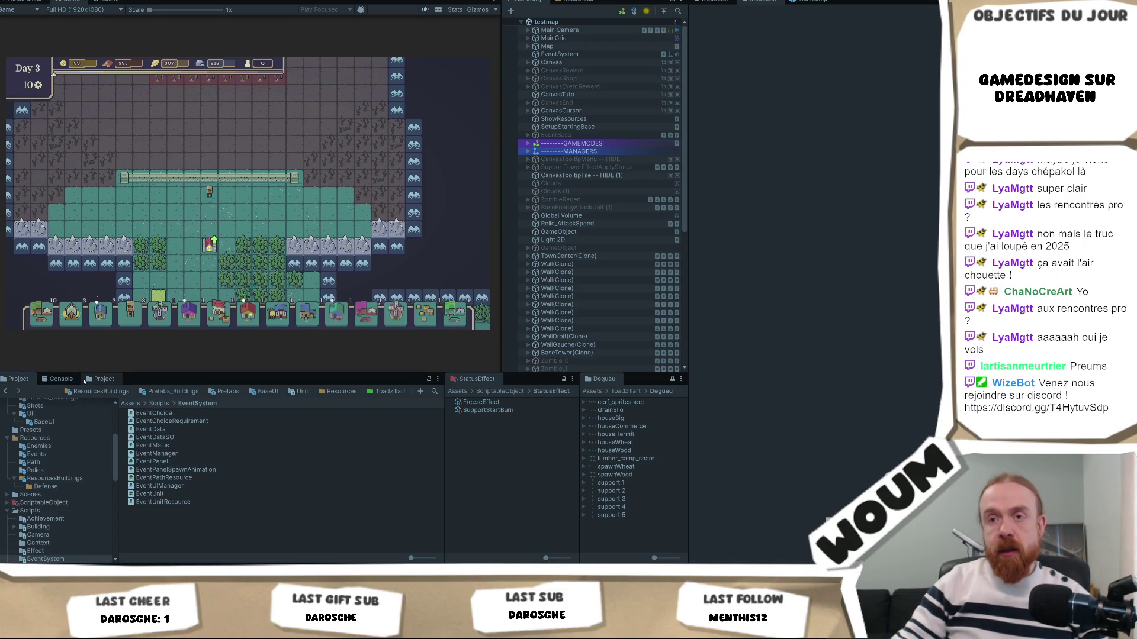
pyautogui.click(86, 379)
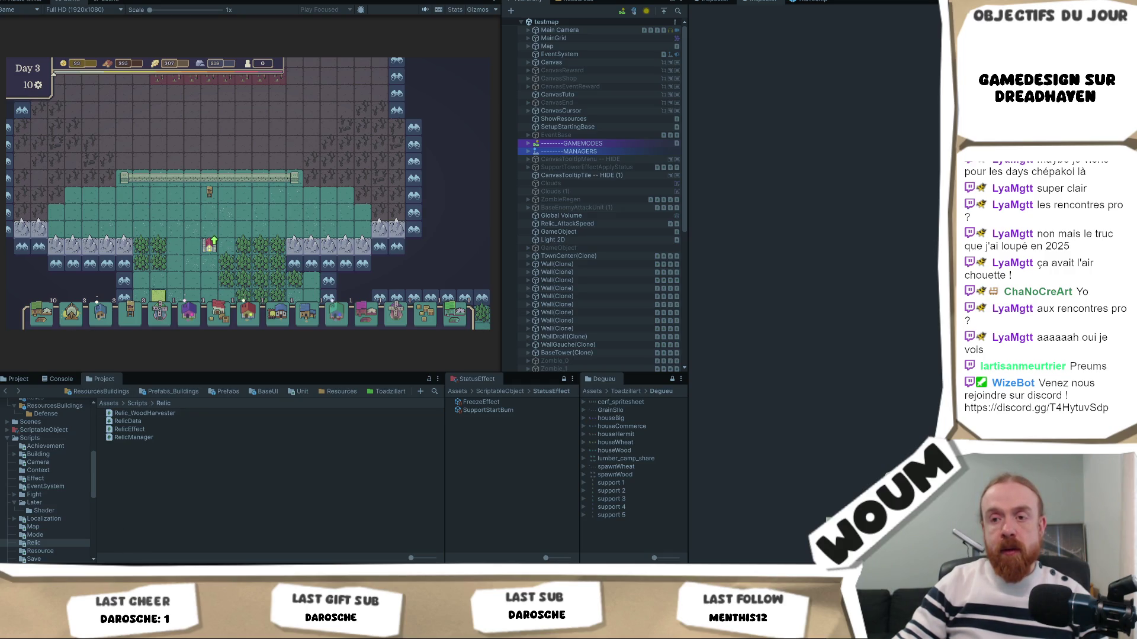
pyautogui.moveTo(212, 571)
pyautogui.moveTo(218, 184)
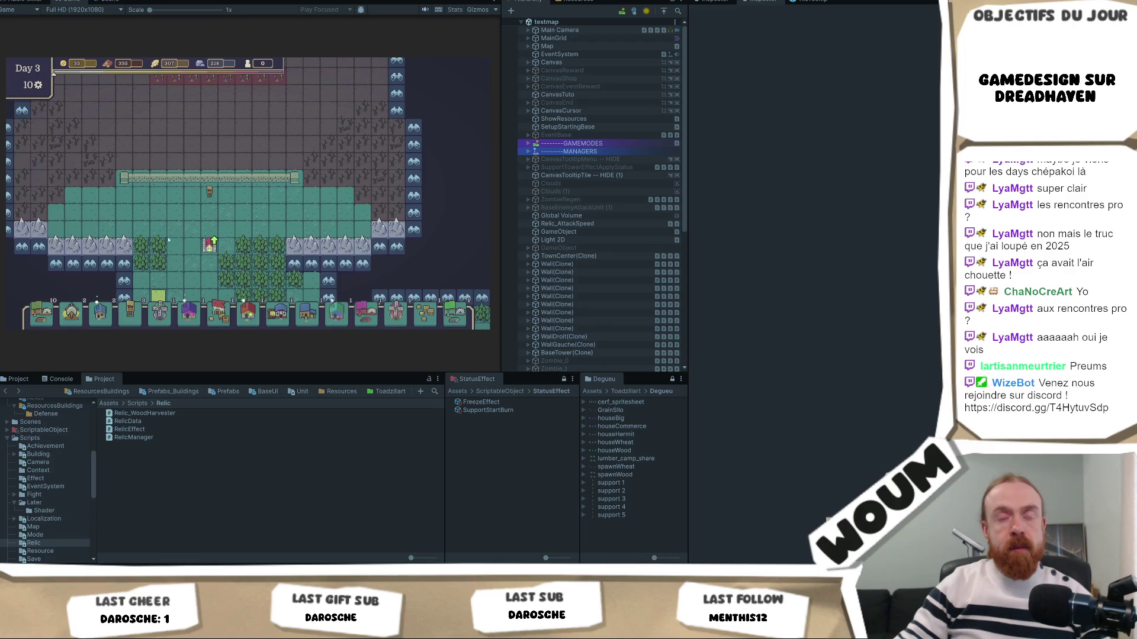
# Step: Pan the Day 3 map and reveal two more discoverable tiles toward the lower right
pyautogui.press('s')
pyautogui.press('d')
pyautogui.click(241, 188)
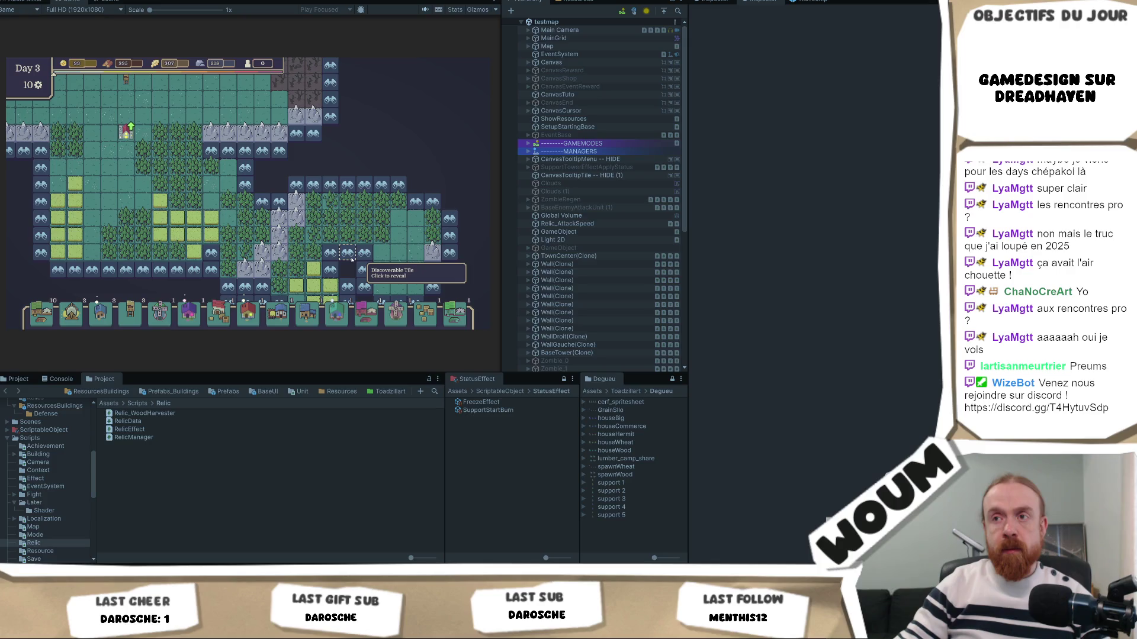
pyautogui.click(351, 257)
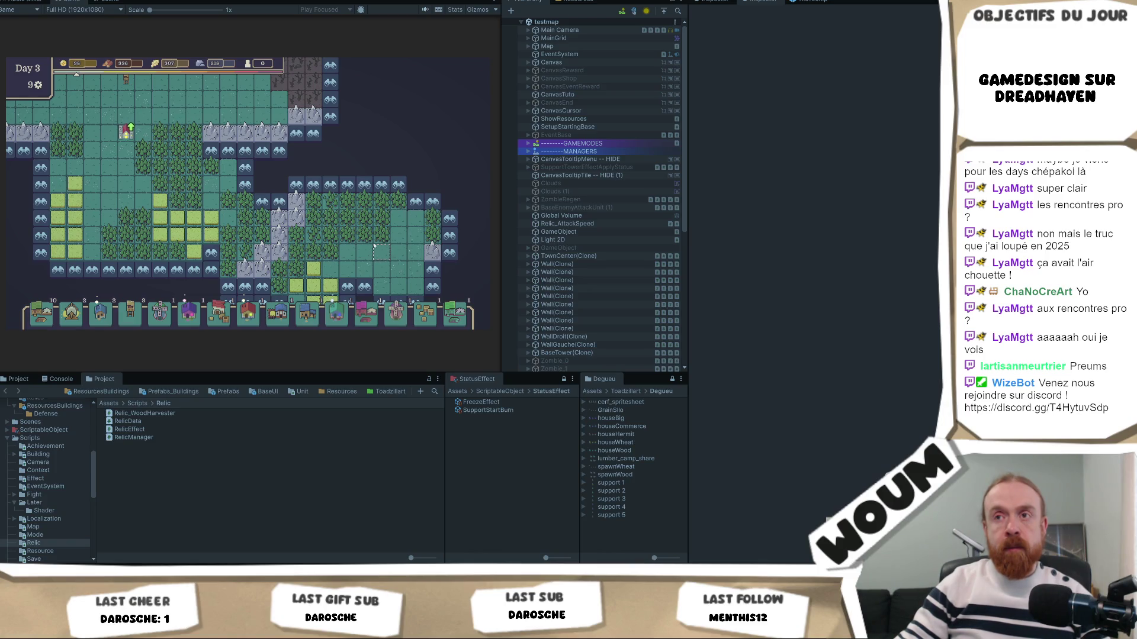
pyautogui.moveTo(140, 226)
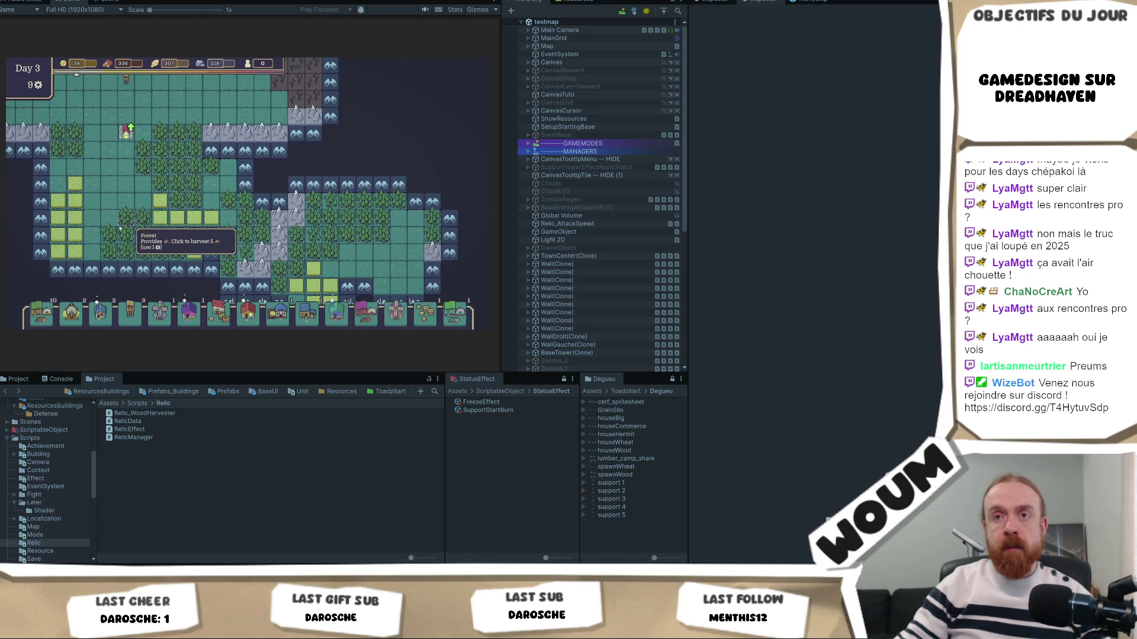
pyautogui.press('w')
pyautogui.press('a')
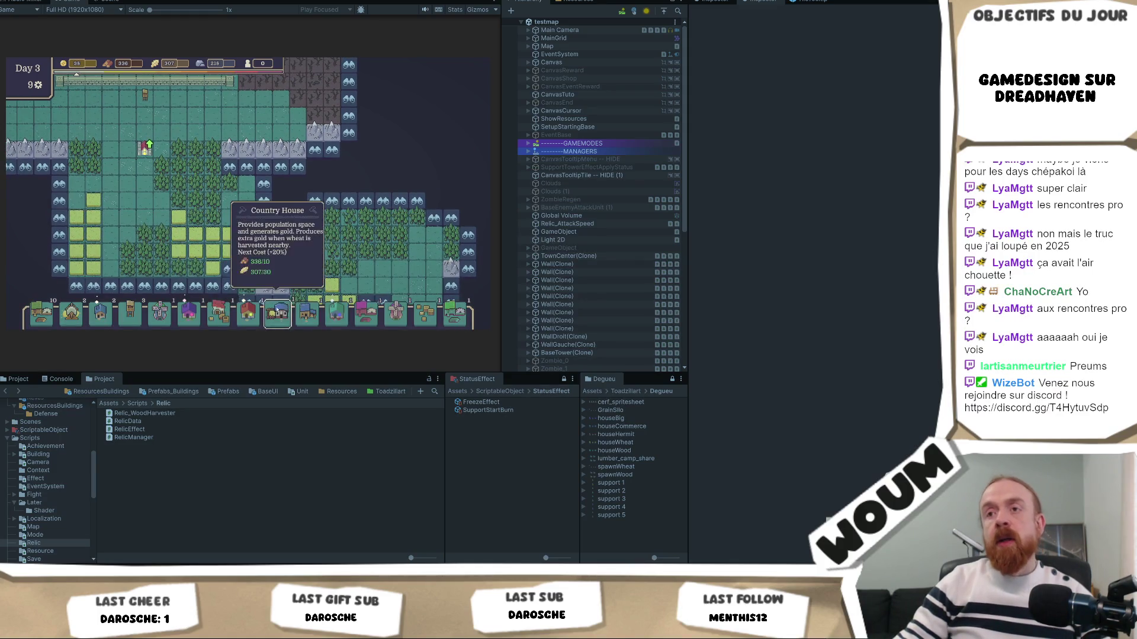
pyautogui.moveTo(241, 163)
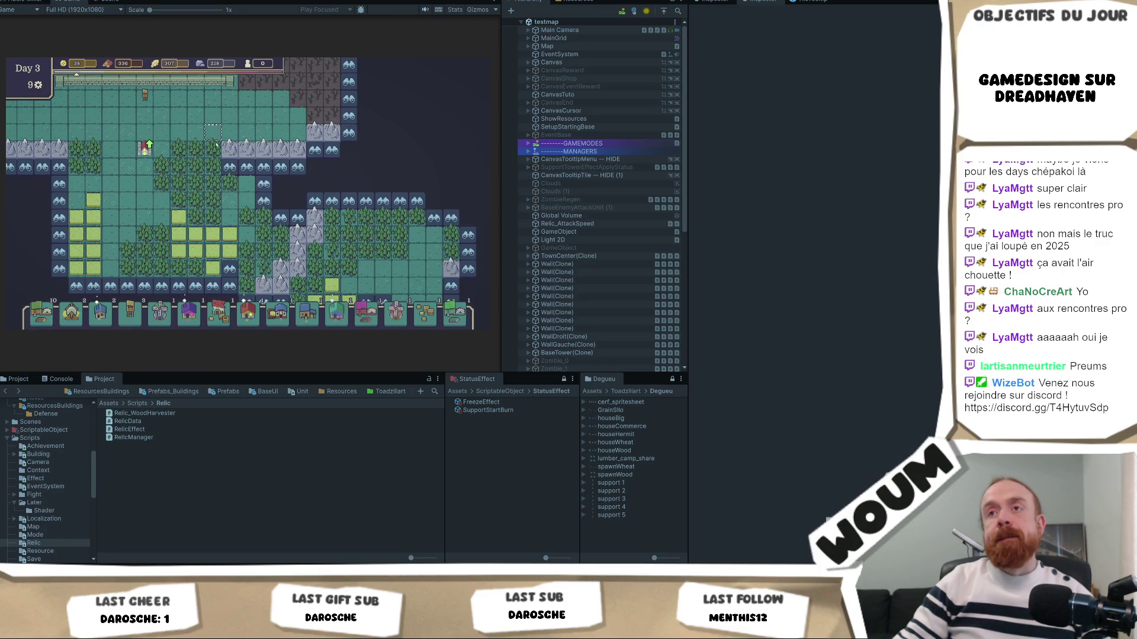
pyautogui.moveTo(148, 151)
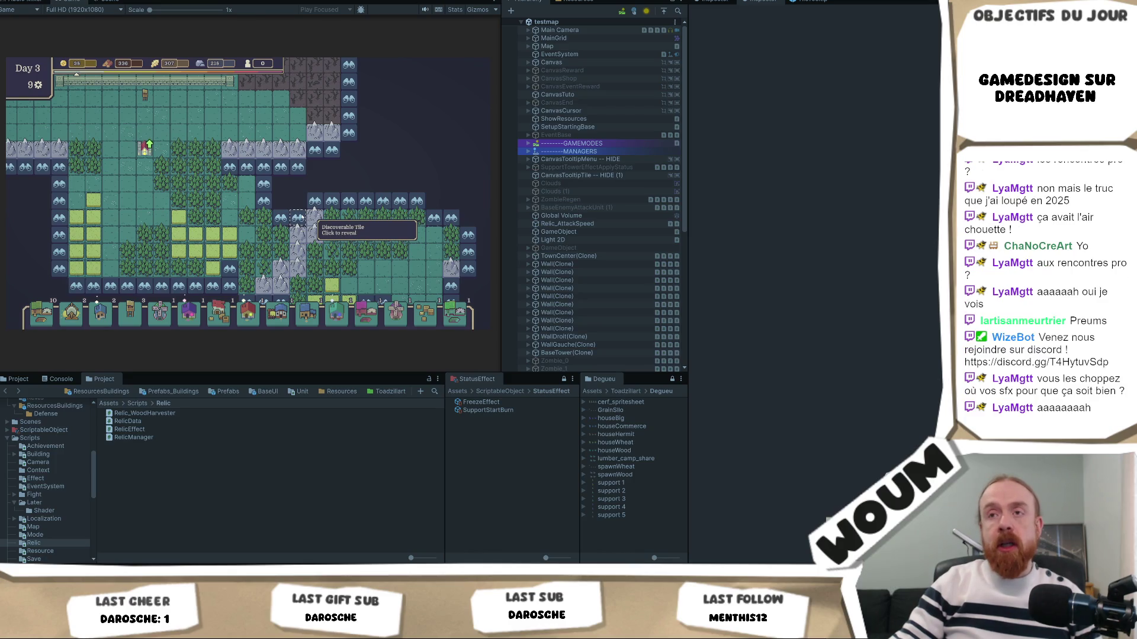
# Step: Reveal the discoverable tile beside the mountains, dropping the Day 3 counter to 7
pyautogui.click(302, 218)
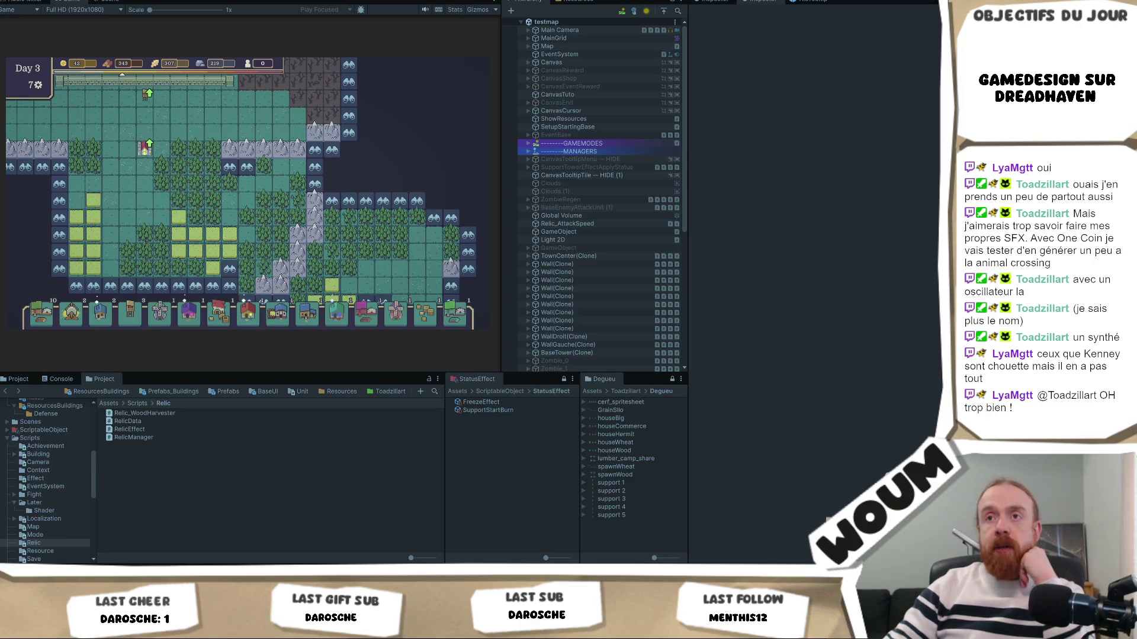
# Step: Pan the game map, then bring Visual Studio's BuildingProduceFromTiles.cs back to the front
pyautogui.press('d')
pyautogui.press('s')
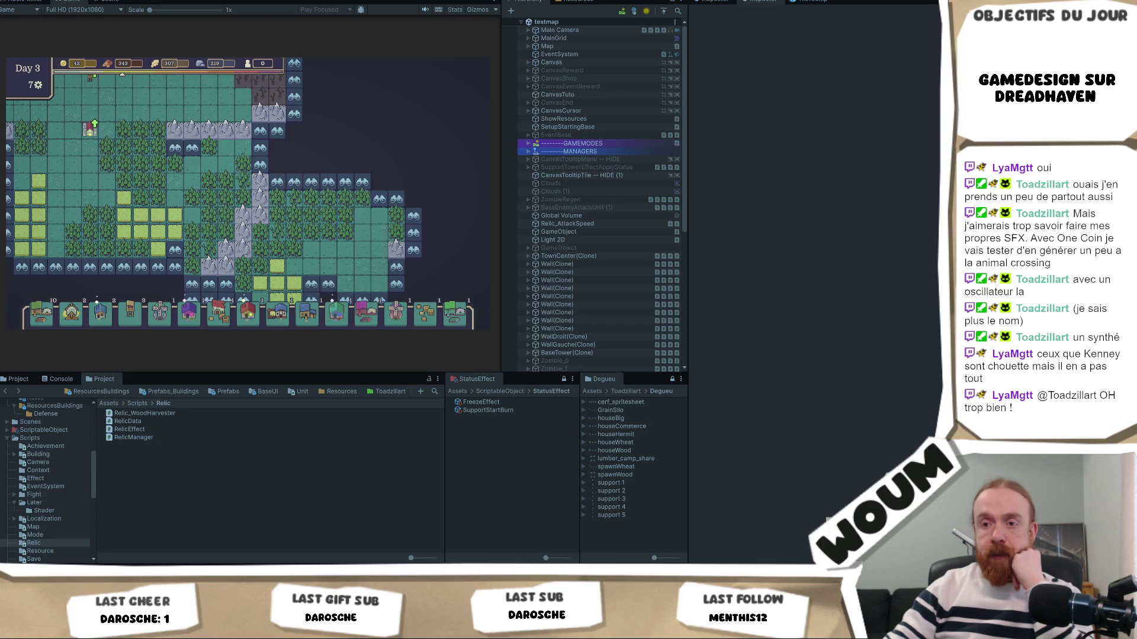
pyautogui.hotkey('alt', 'Tab')
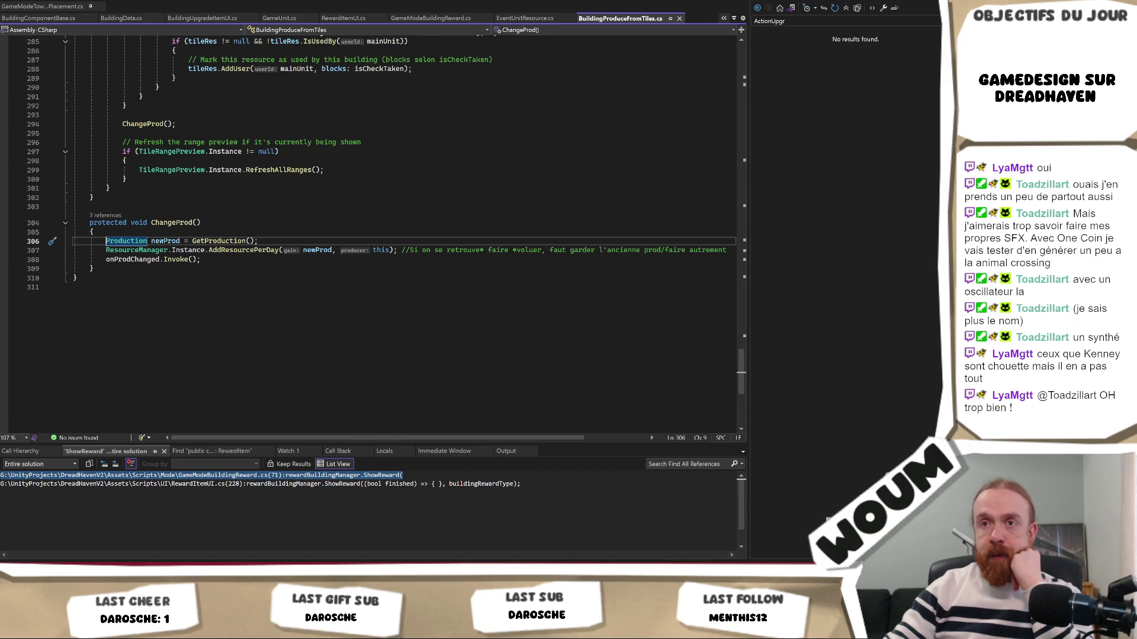
pyautogui.hotkey('alt', 'Tab')
pyautogui.moveTo(145, 630)
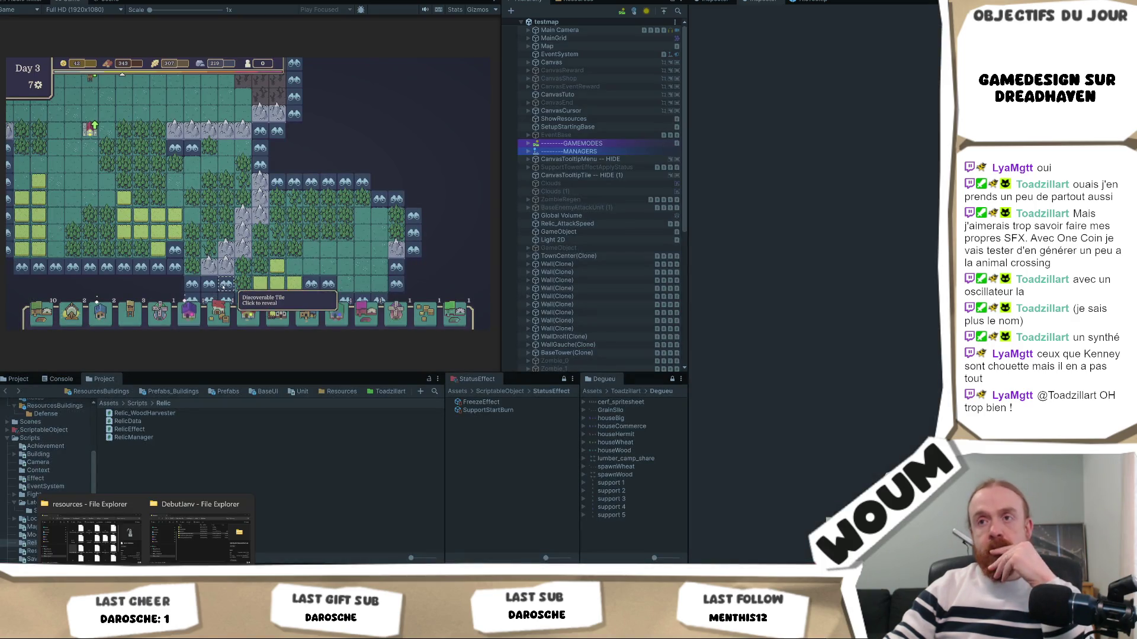
pyautogui.press('a')
pyautogui.press('w')
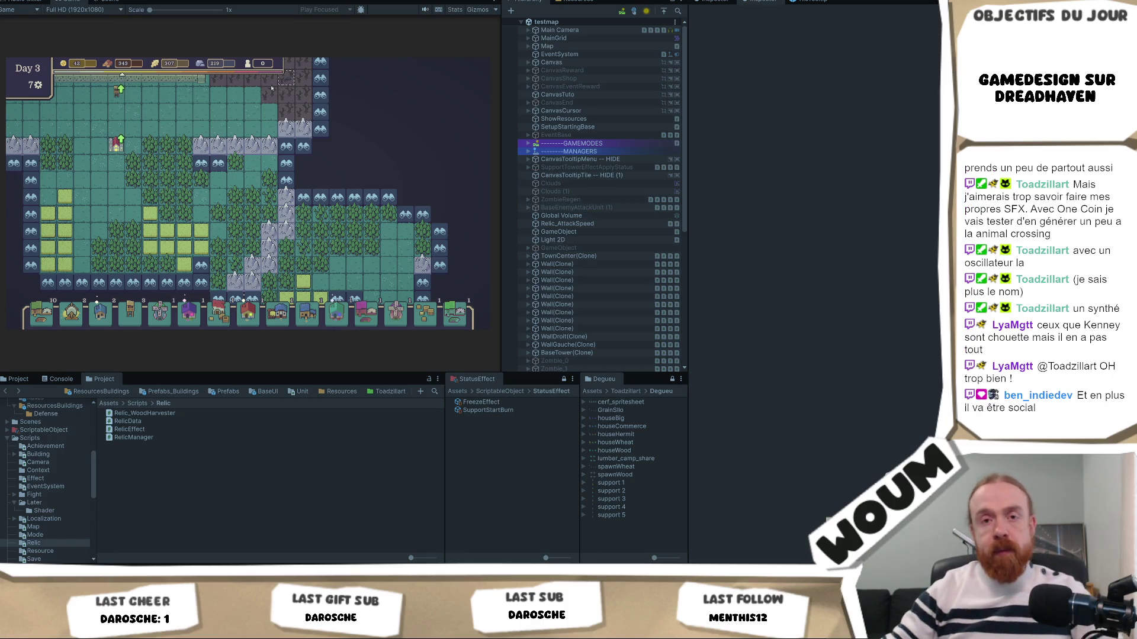
pyautogui.moveTo(194, 555)
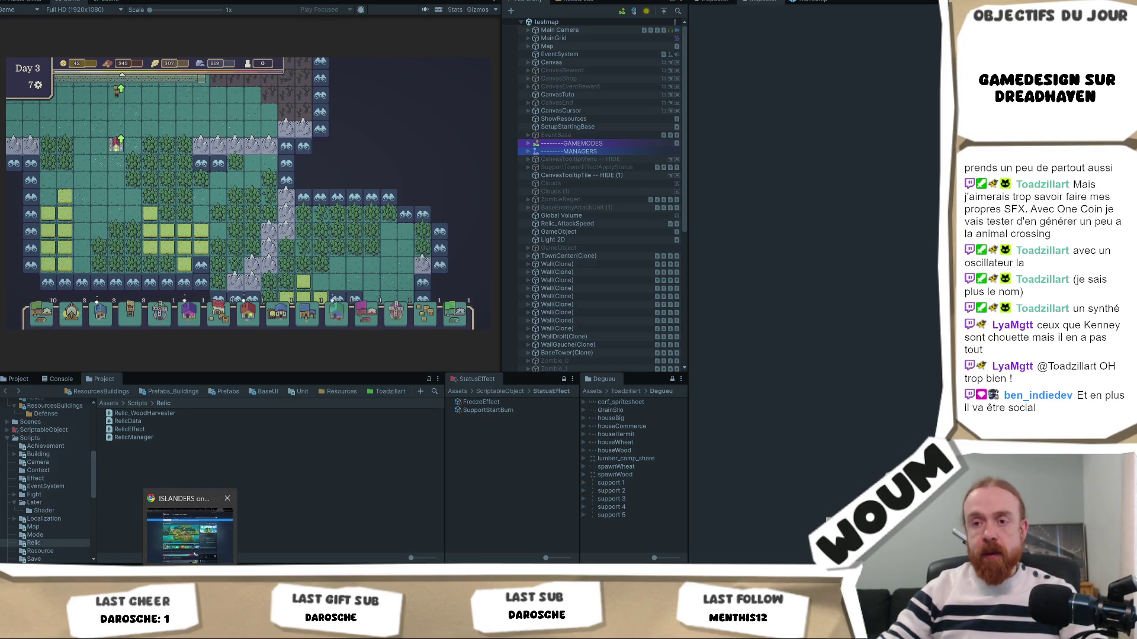
pyautogui.click(199, 509)
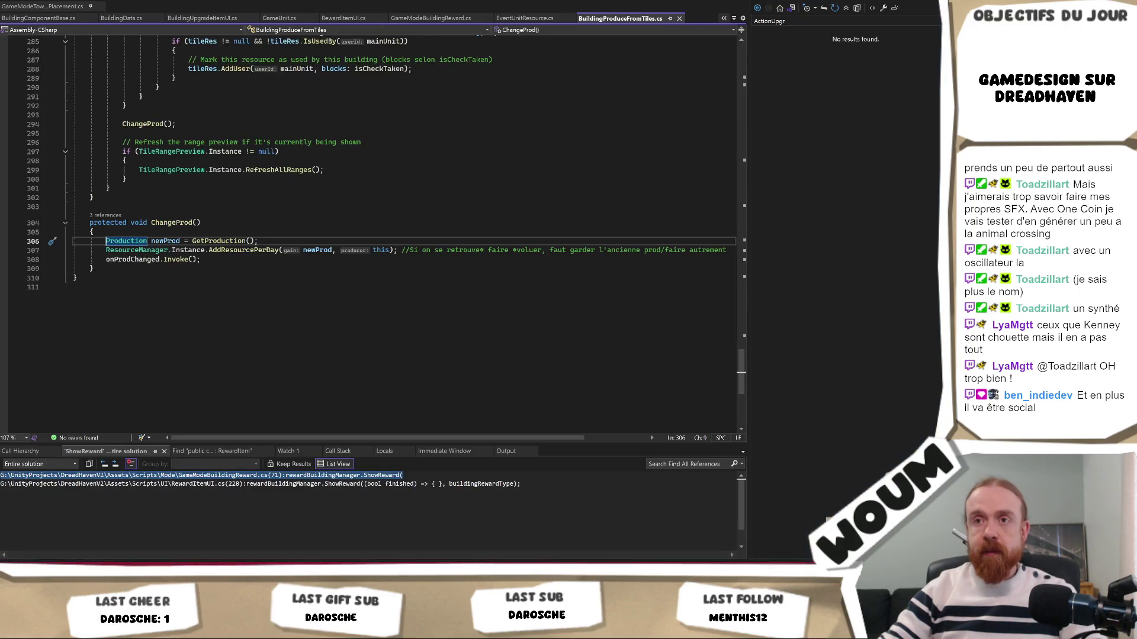
# Step: Scroll up to OnDestroy in BuildingProduceFromTiles.cs and bring up the IDE Navigator of open files
pyautogui.scroll(18, 338, 197)
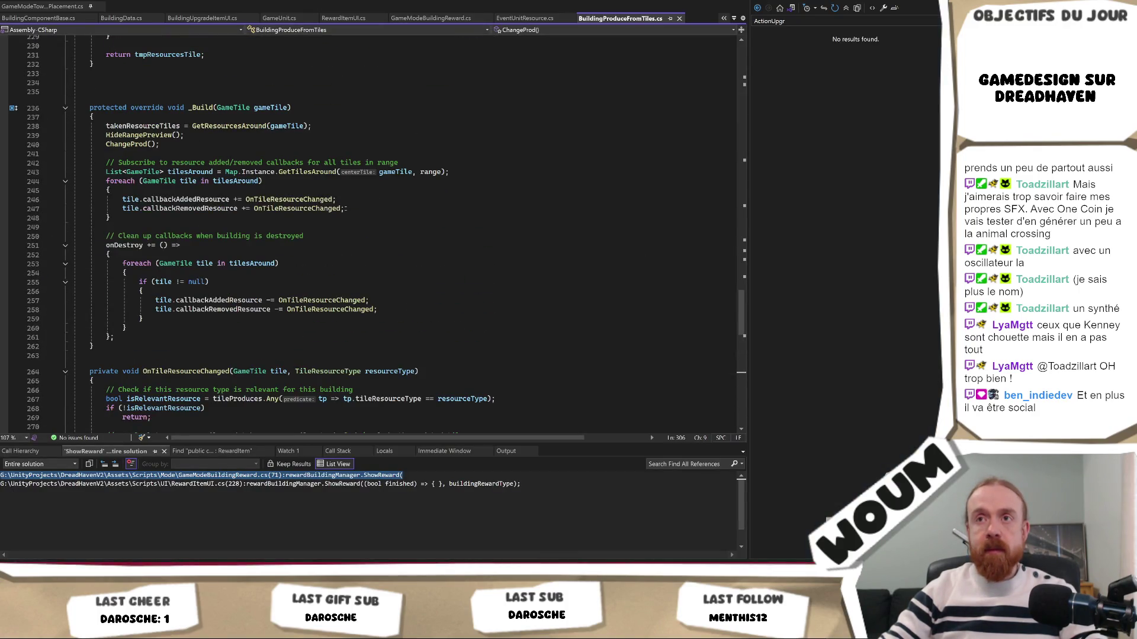
pyautogui.scroll(4, 346, 208)
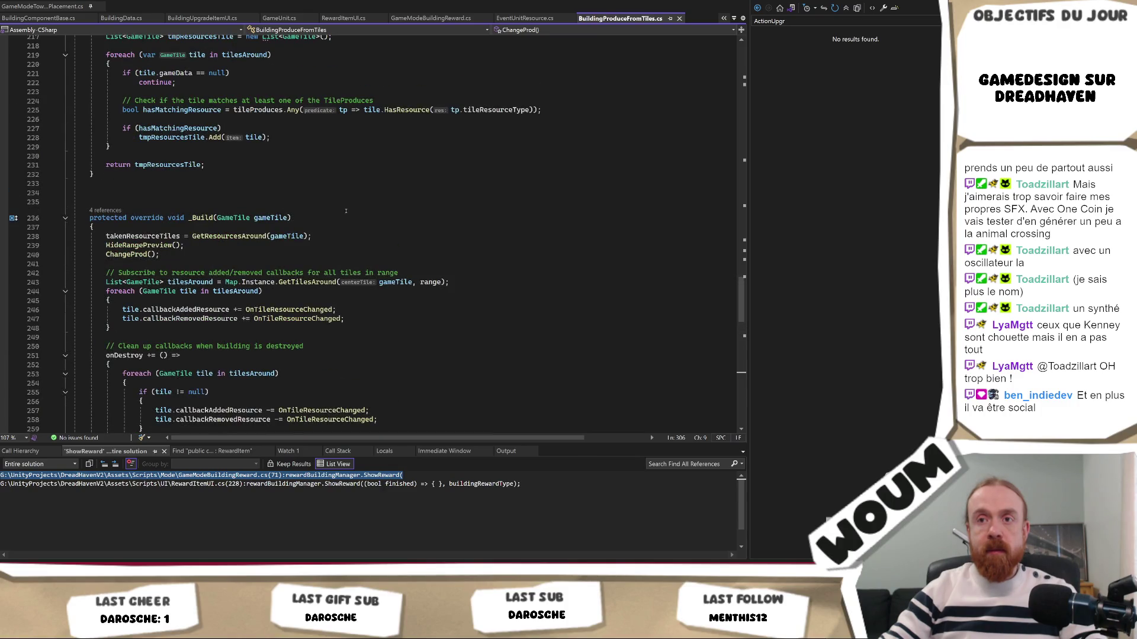
pyautogui.scroll(13, 343, 262)
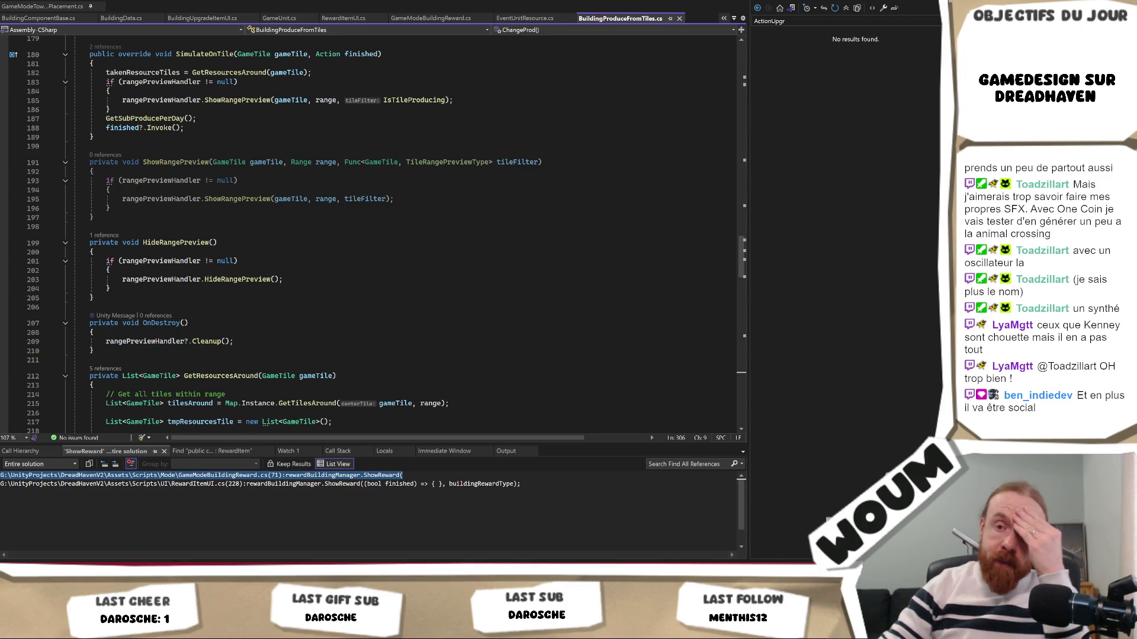
pyautogui.hotkey('alt', 'Tab')
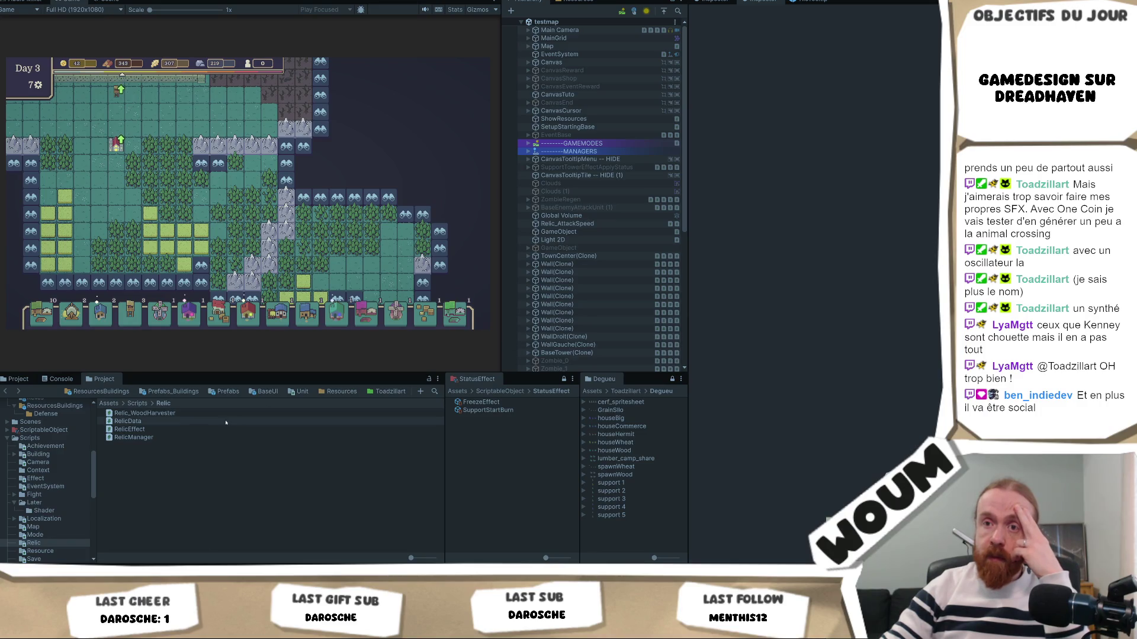
pyautogui.hotkey('alt', 'Tab')
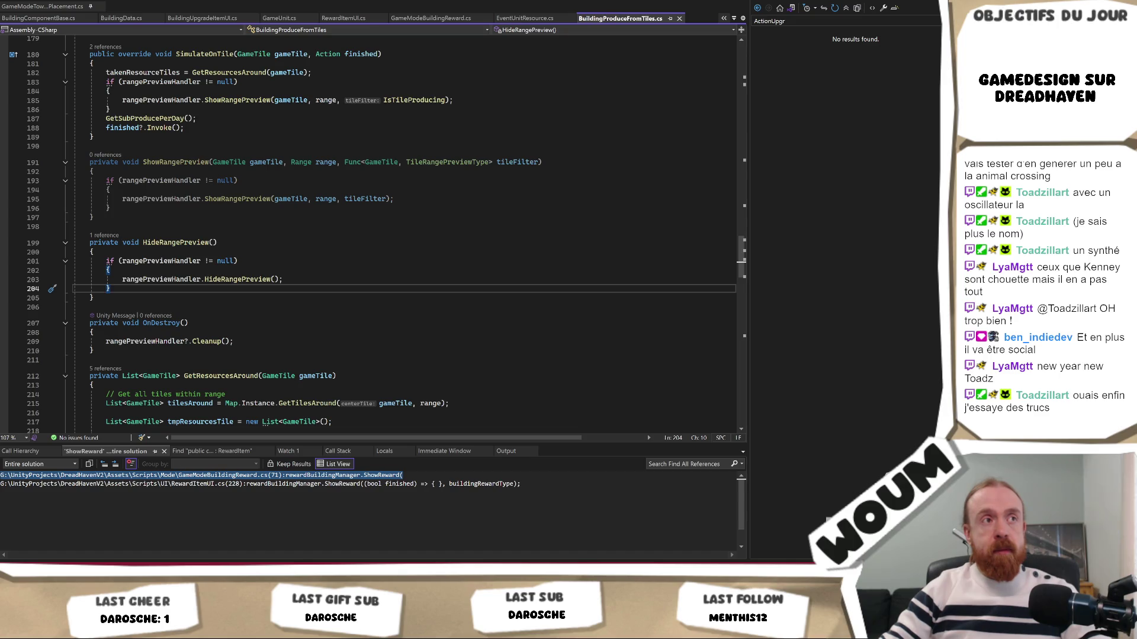
pyautogui.click(311, 321)
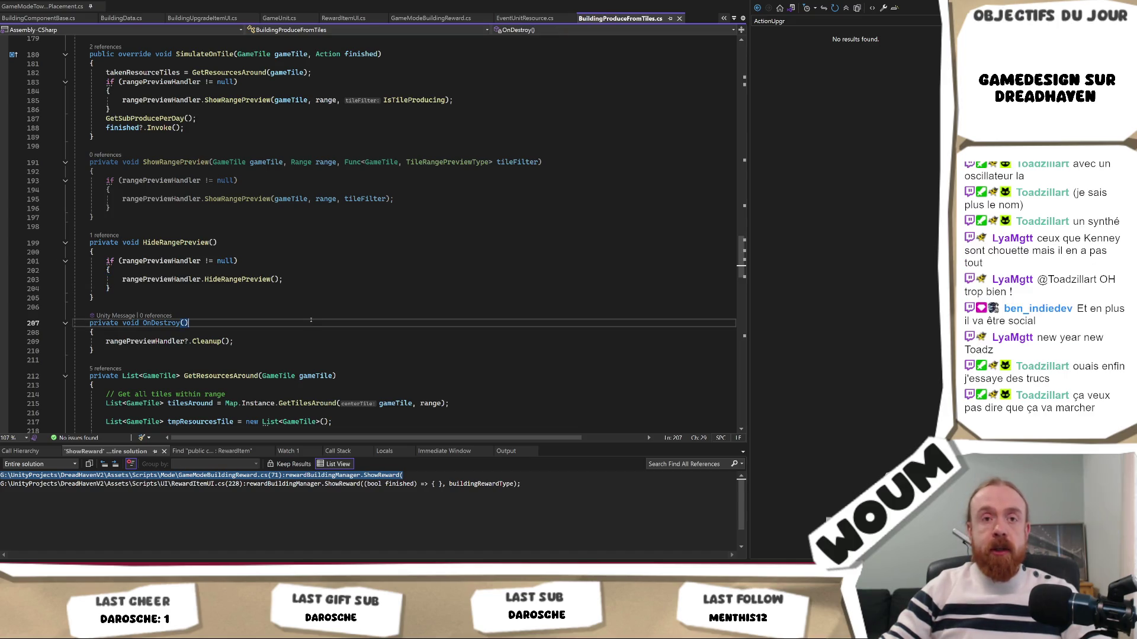
pyautogui.hotkey('ctrl', 'Tab')
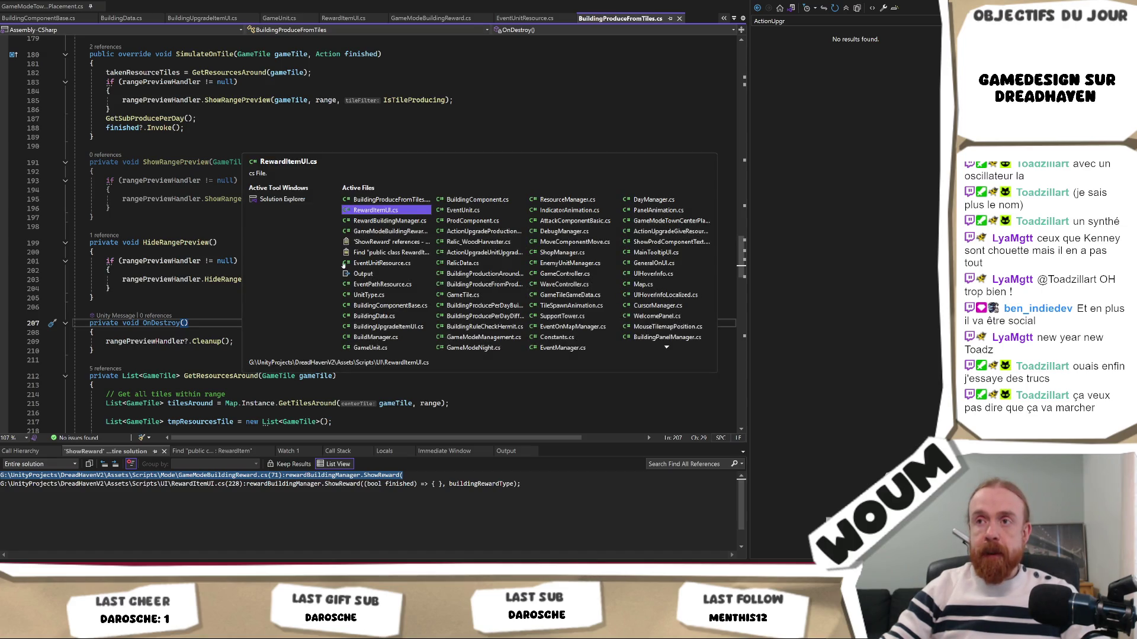
# Step: Switch to RewardBuildingManager.cs's ShowReward, then on to RewardItemUI.cs's ApplyReward
pyautogui.hotkey('ctrl', 'Tab')
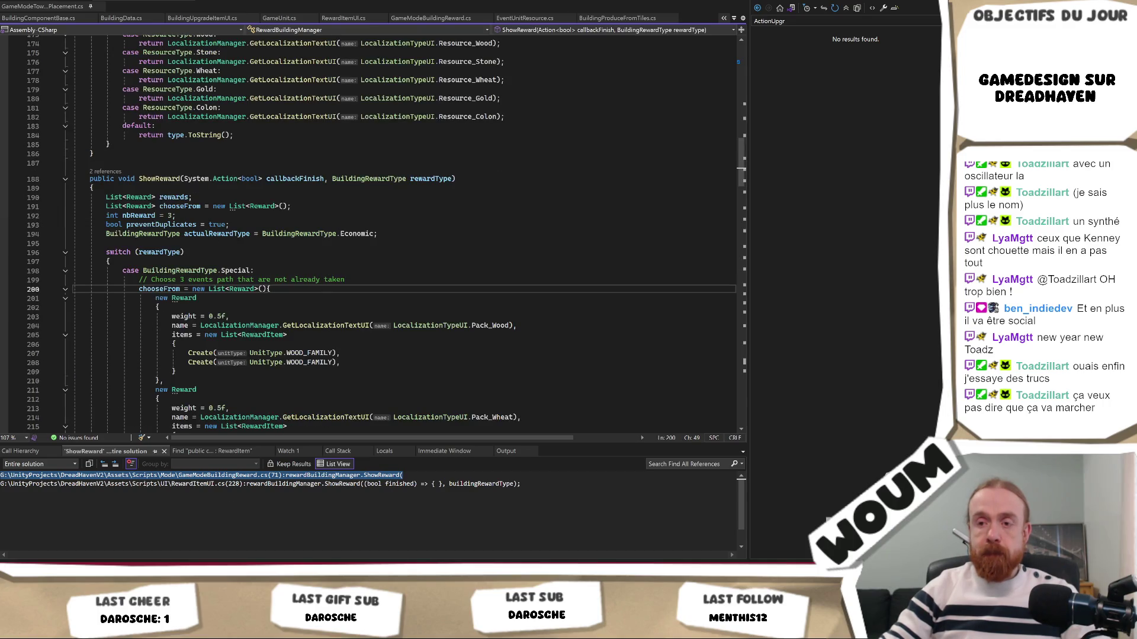
pyautogui.moveTo(212, 629)
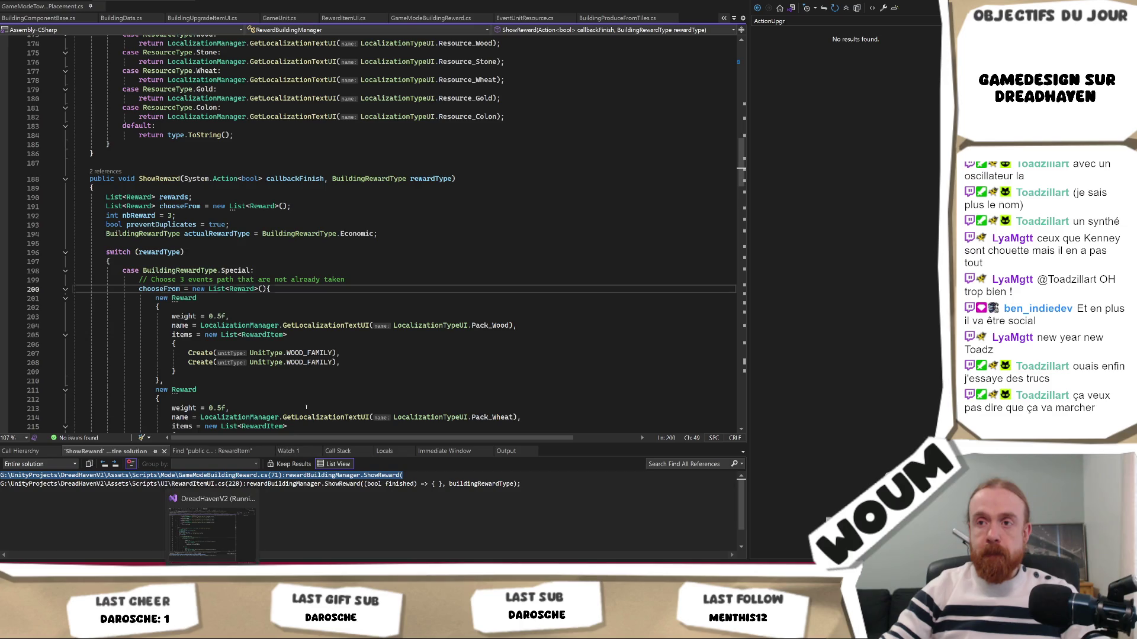
pyautogui.click(332, 408)
pyautogui.hotkey('ctrl', 'Tab')
pyautogui.hotkey('ctrl', 'Tab')
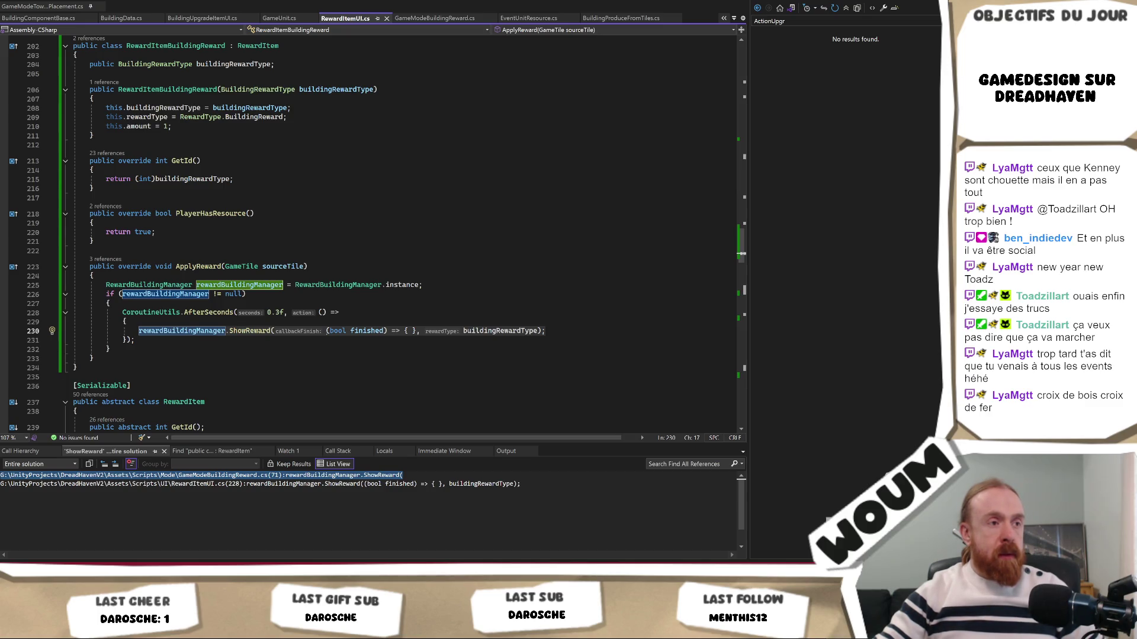
# Step: Search the solution for the rewardName BuildingRewardType ToString line and open its single match
pyautogui.click(349, 283)
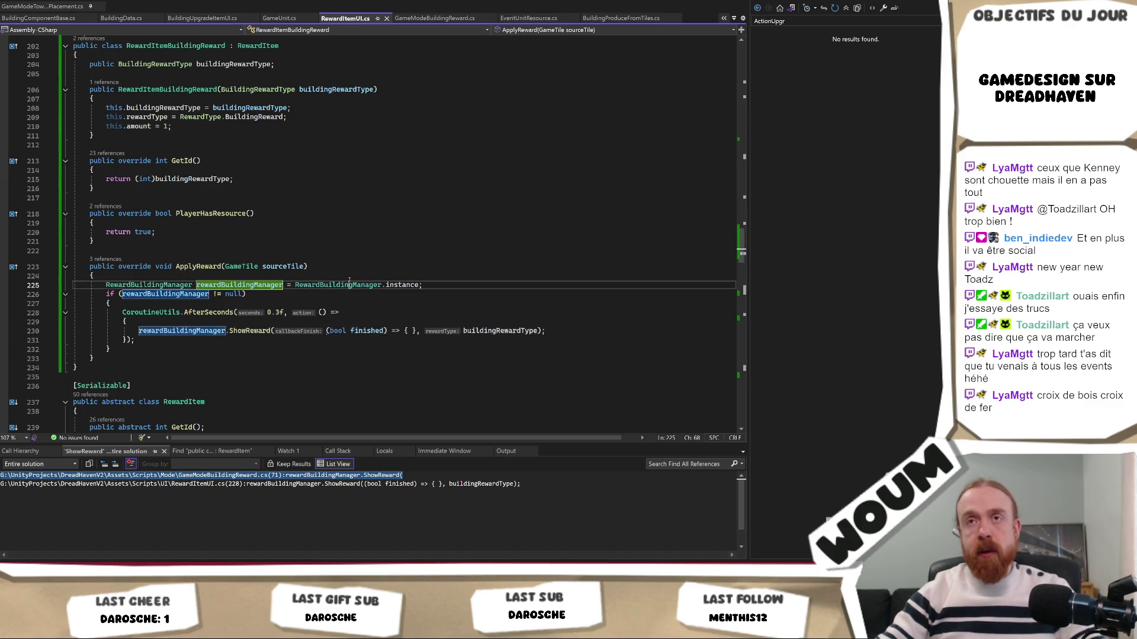
pyautogui.hotkey('ctrl', 'shift', 'f')
pyautogui.write('rewardName = ((BuildingRewardType)GetId()).ToString();')
pyautogui.press('Return')
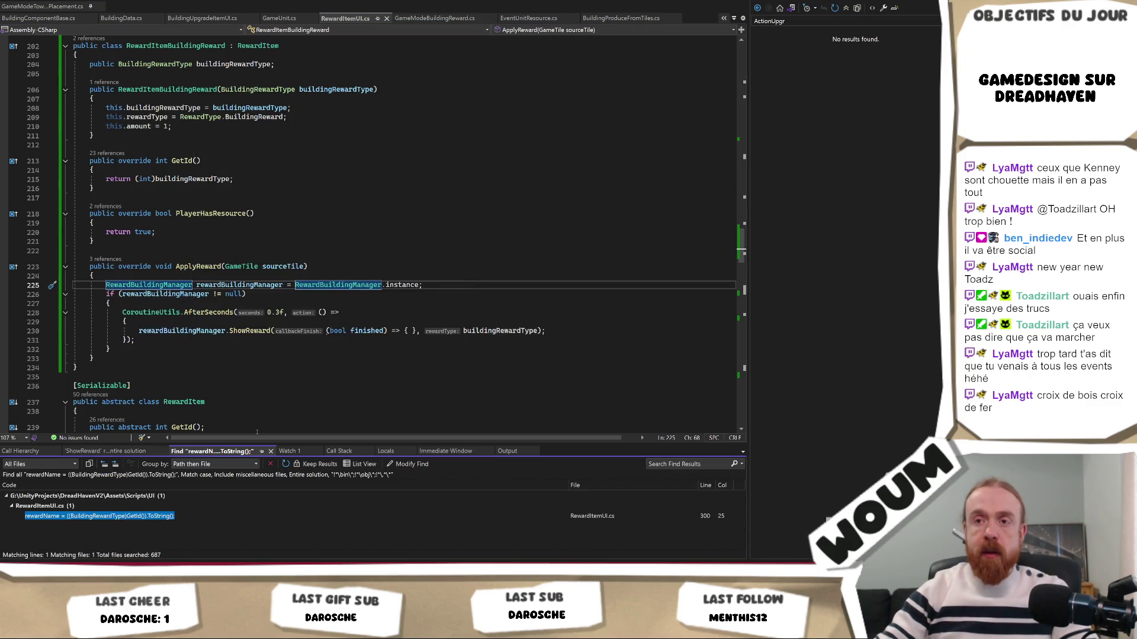
pyautogui.press('Return')
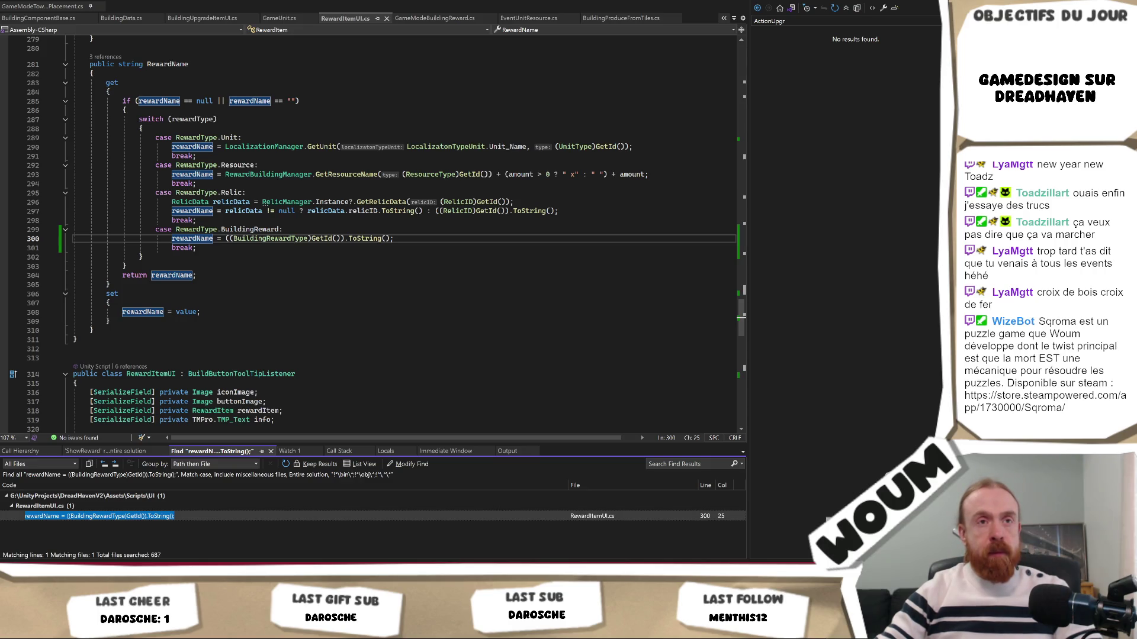
# Step: Place the cursor on RewardName's BuildingReward case in RewardItemUI.cs
pyautogui.click(414, 233)
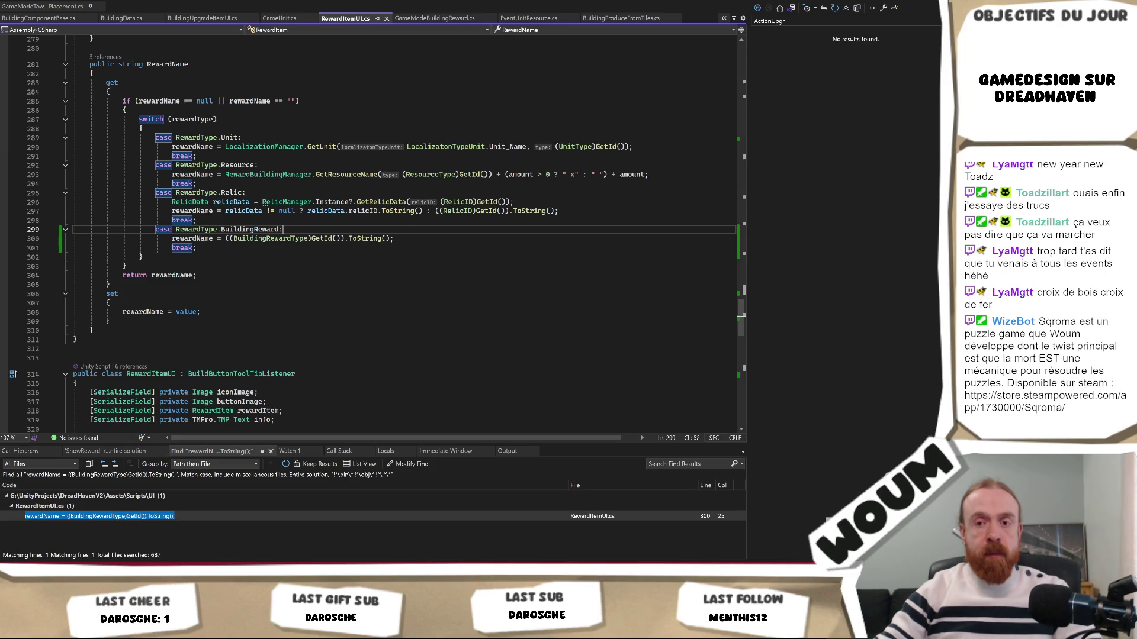
pyautogui.hotkey('alt', 'Tab')
pyautogui.hotkey('alt', 'Tab')
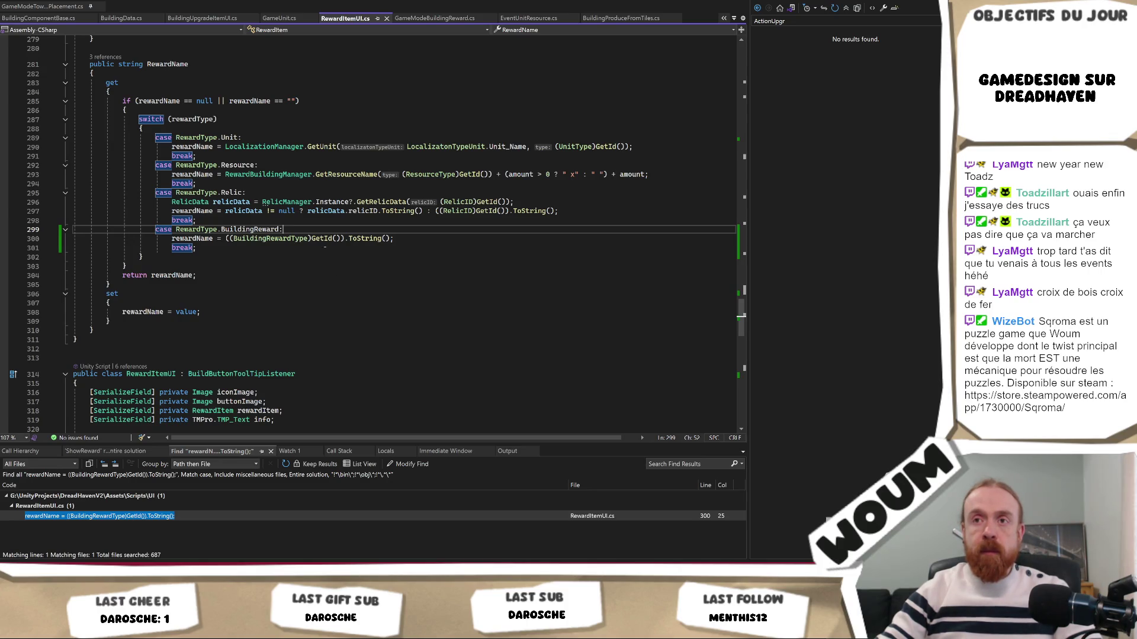
pyautogui.scroll(1, 325, 249)
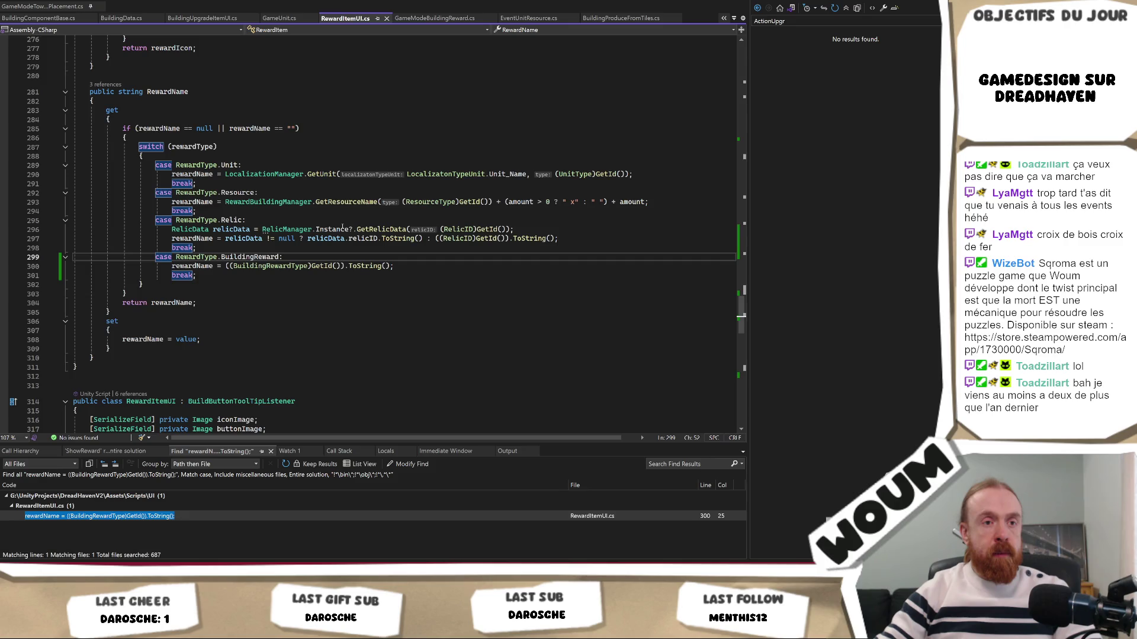
# Step: Move past the RewardName switch and scroll down toward Init and GetDescription
pyautogui.click(302, 284)
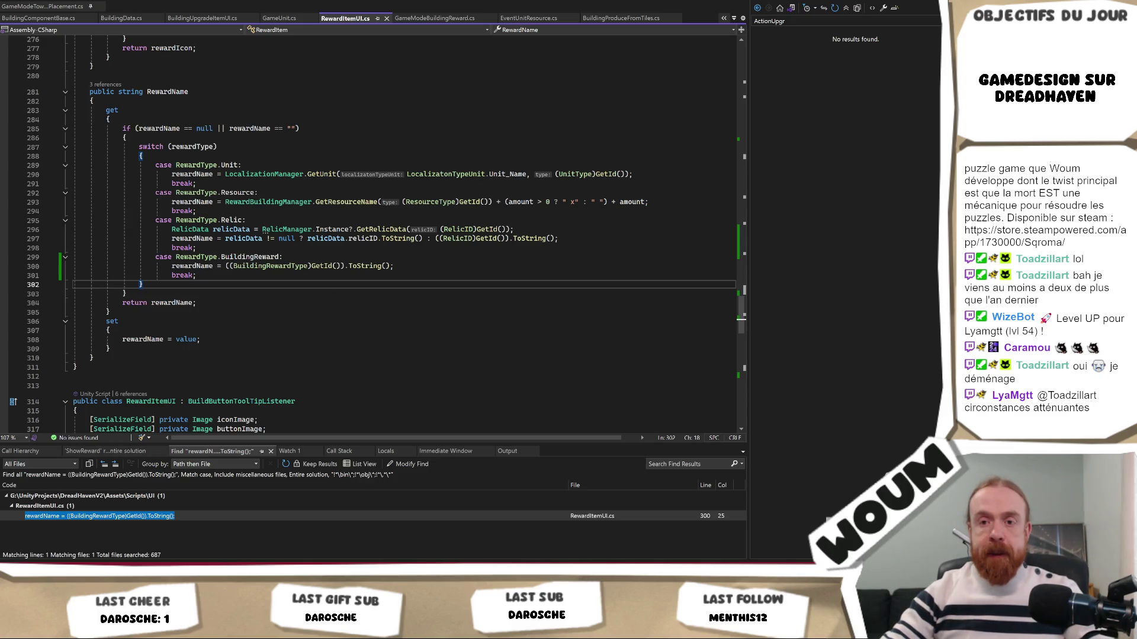
pyautogui.scroll(-13, 308, 300)
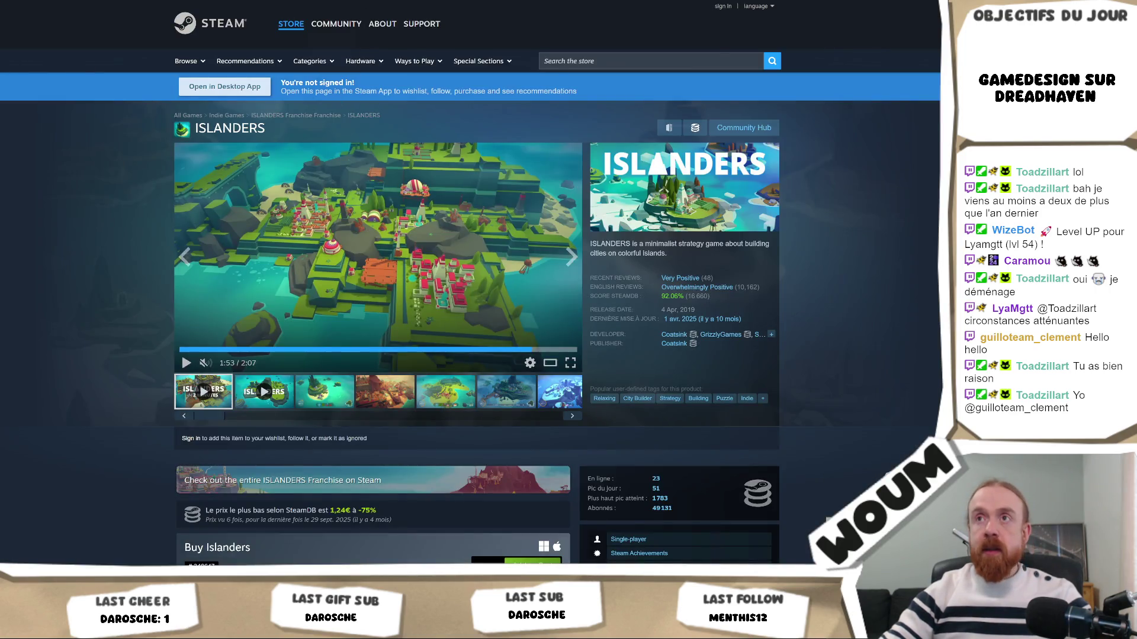
# Step: Return to the Steam store front and open the Popular Upcoming Upcoming Releases page
pyautogui.scroll(15, 488, 89)
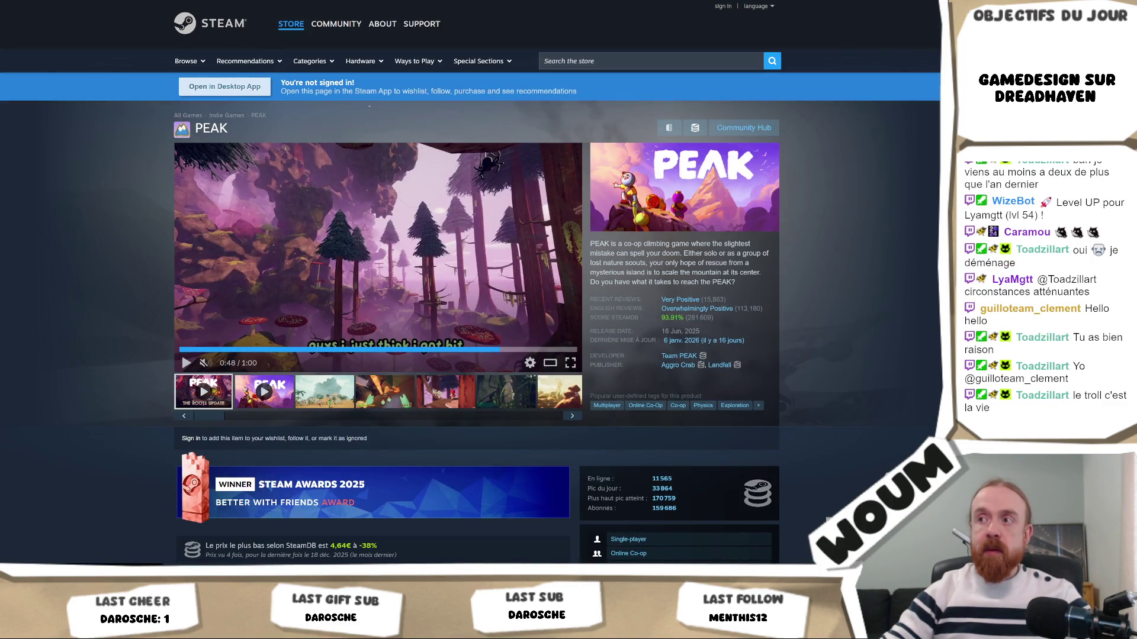
pyautogui.hotkey('alt', 'Left')
pyautogui.scroll(-15, 296, 237)
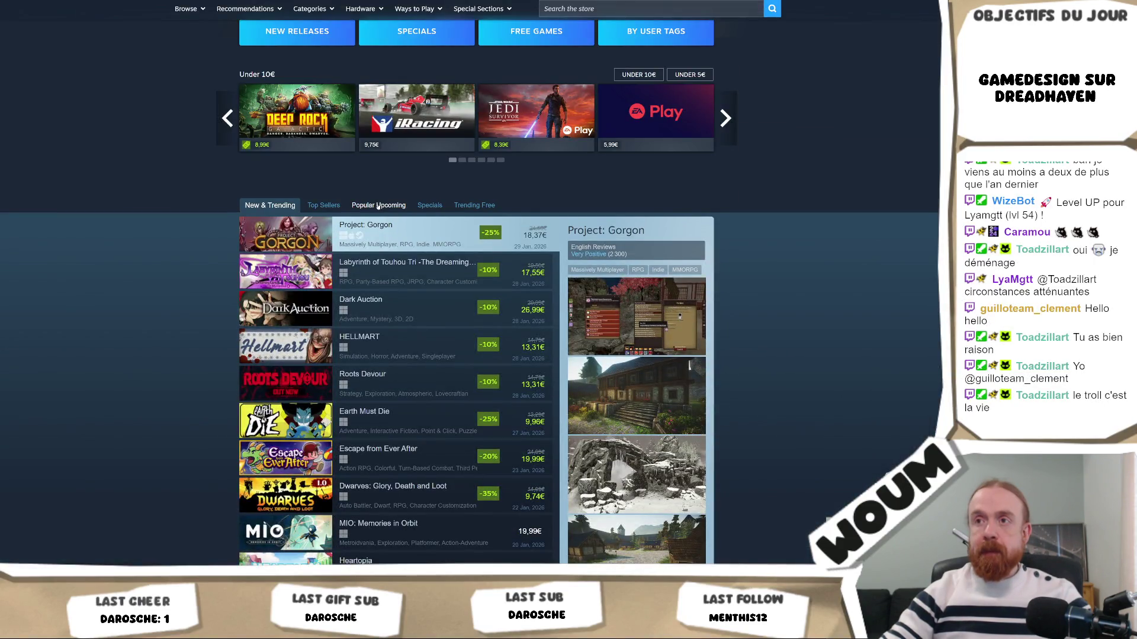
pyautogui.click(377, 206)
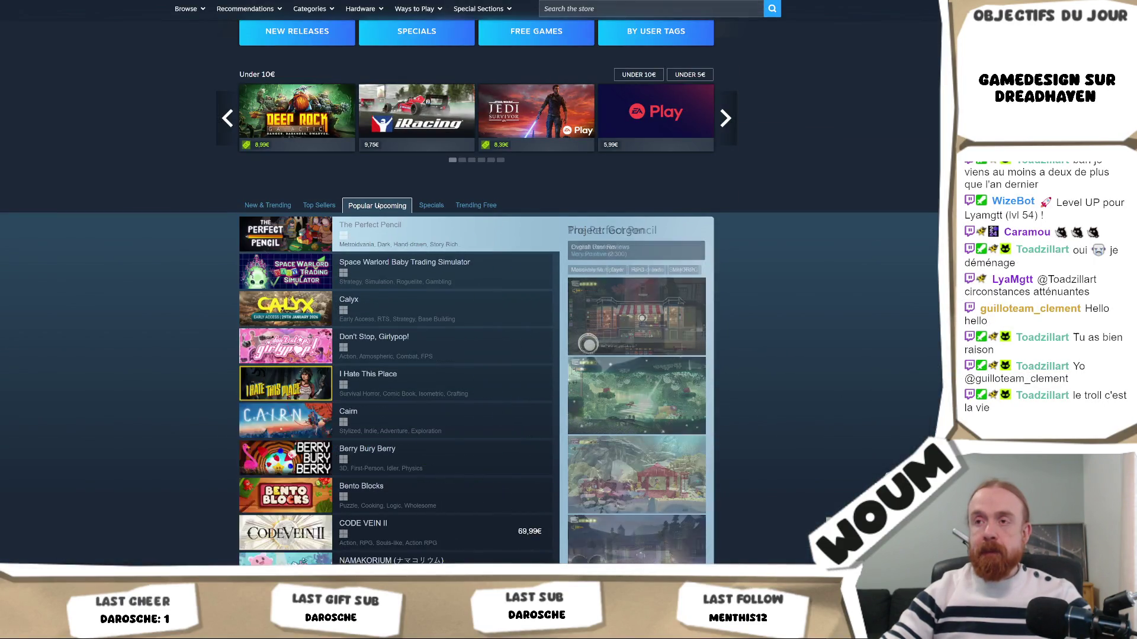
pyautogui.scroll(-3, 447, 243)
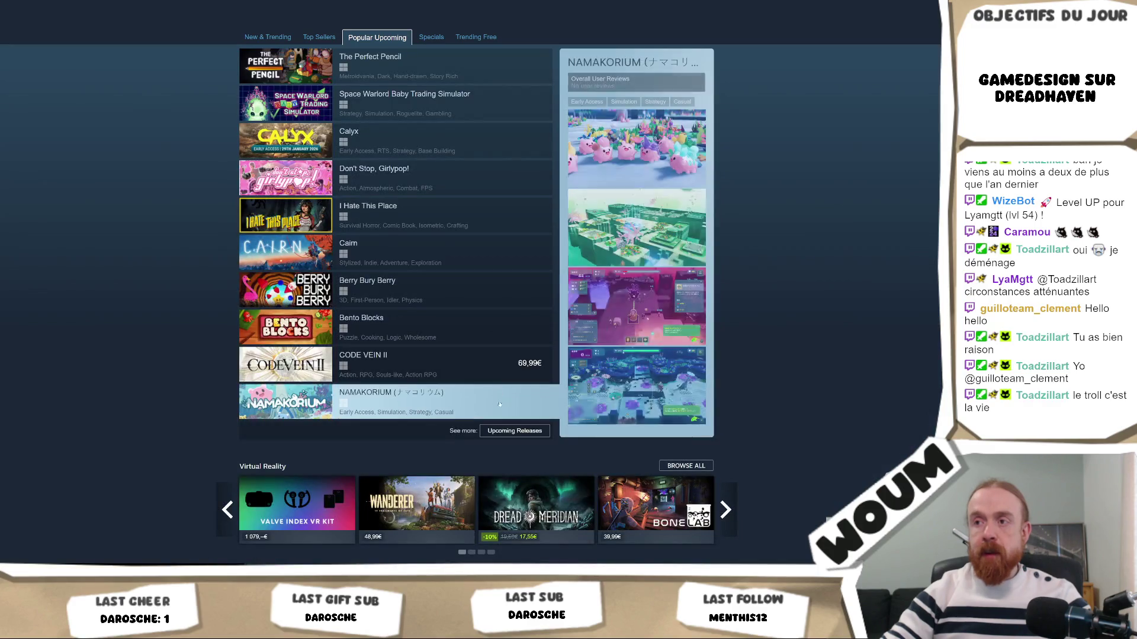
pyautogui.click(513, 431)
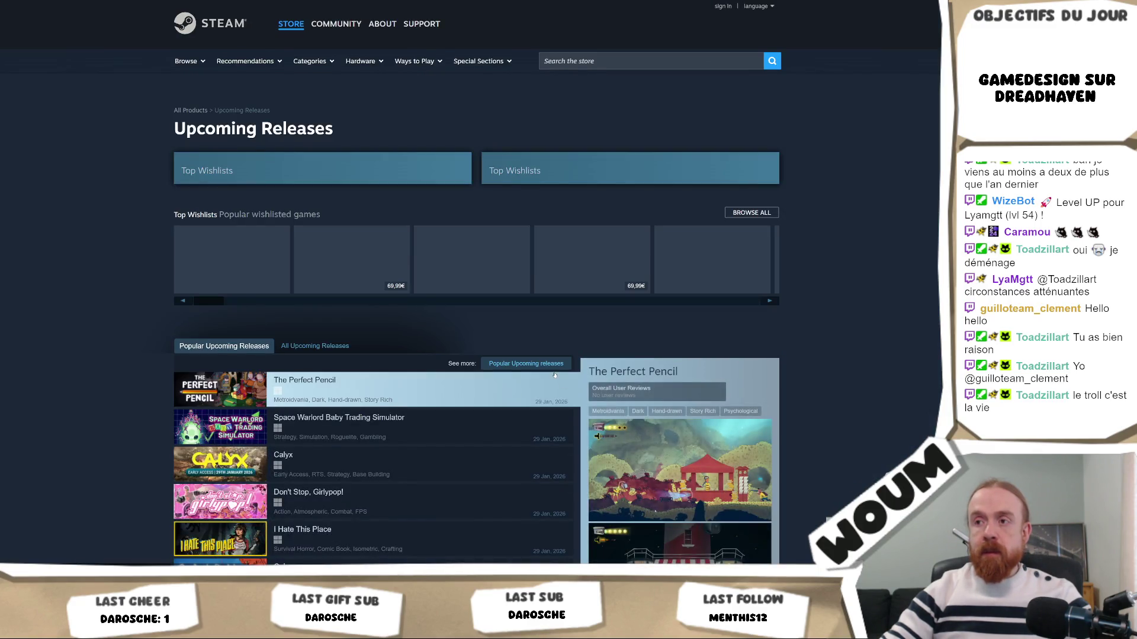
# Step: Open the full Popular Upcoming releases list and browse through it
pyautogui.scroll(-6, 415, 326)
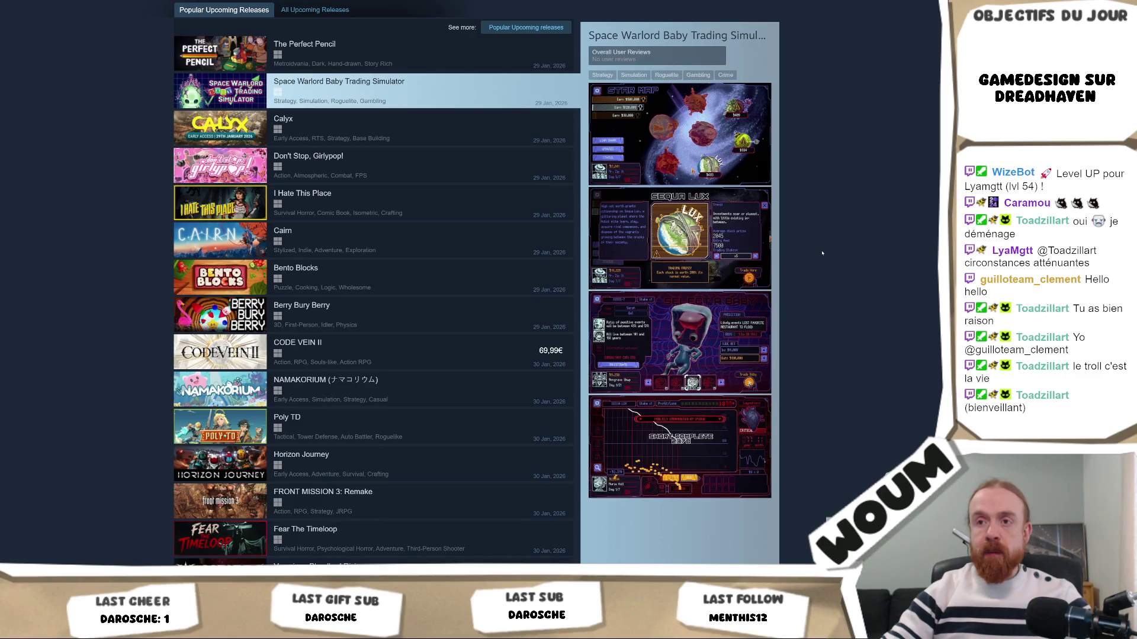
pyautogui.scroll(-3, 823, 249)
pyautogui.scroll(5, 822, 249)
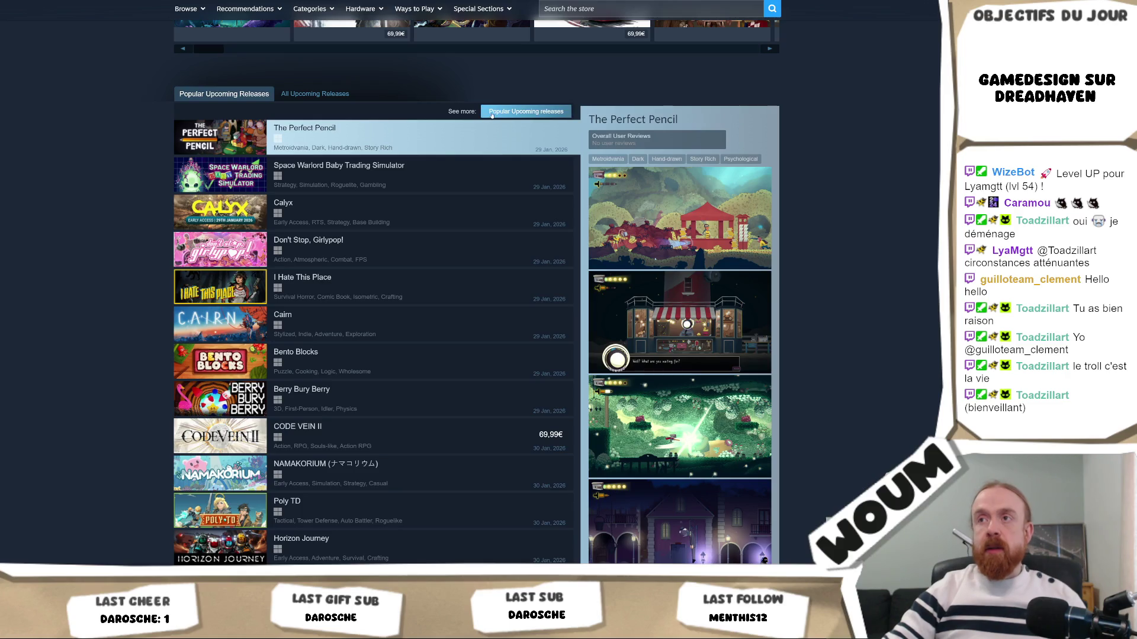
pyautogui.click(492, 116)
pyautogui.scroll(-3, 515, 180)
pyautogui.scroll(-5, 515, 181)
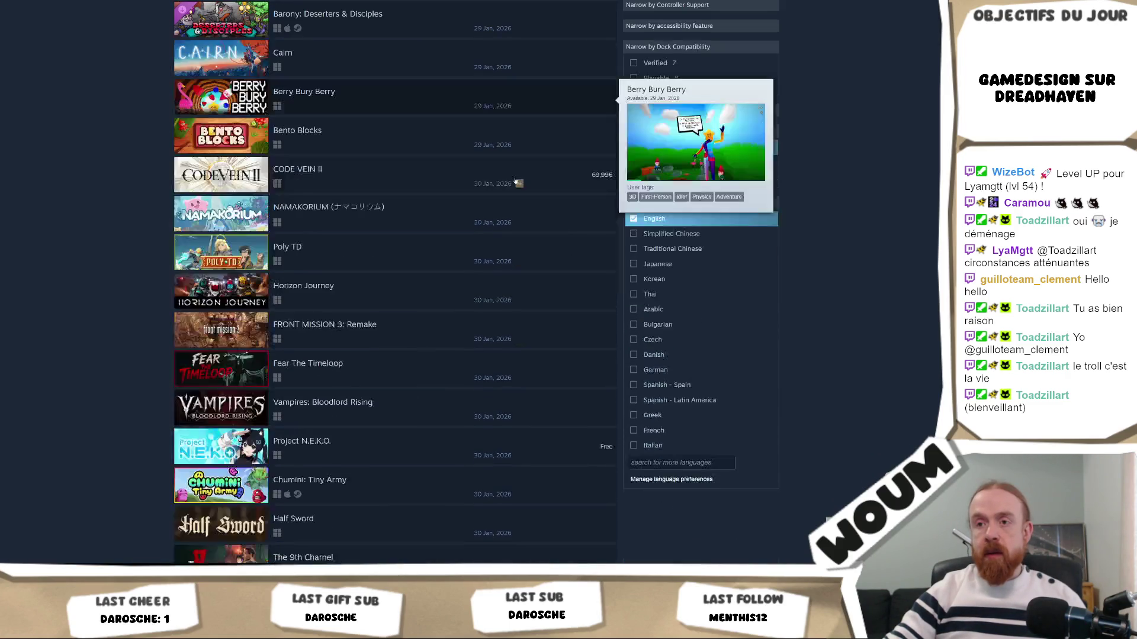
pyautogui.scroll(-2, 509, 462)
pyautogui.scroll(-2, 515, 363)
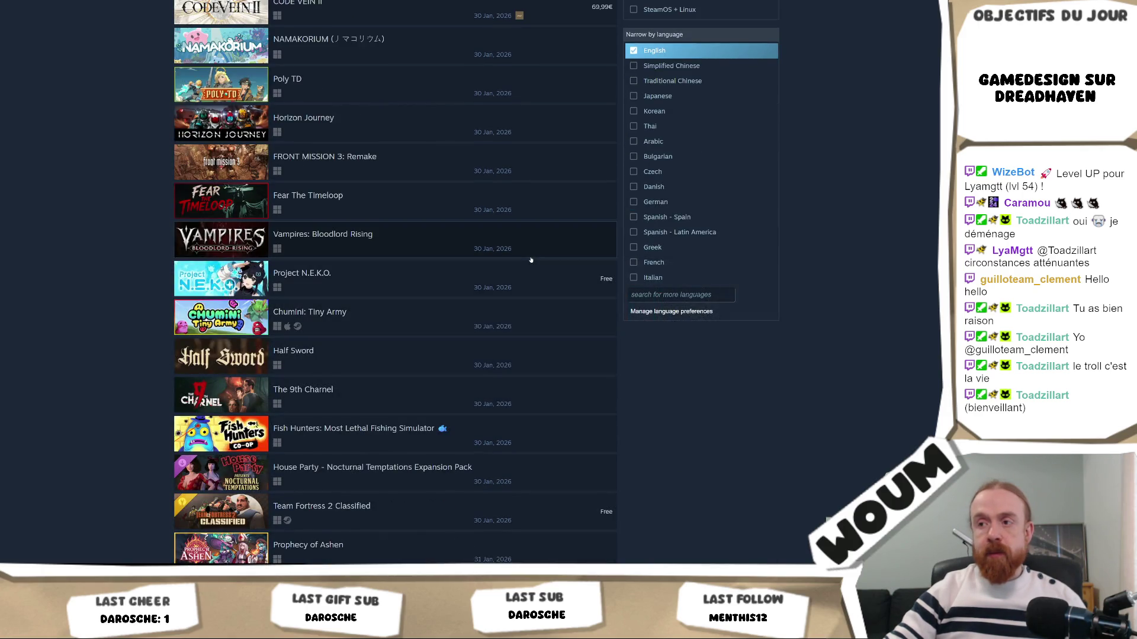
pyautogui.scroll(10, 531, 261)
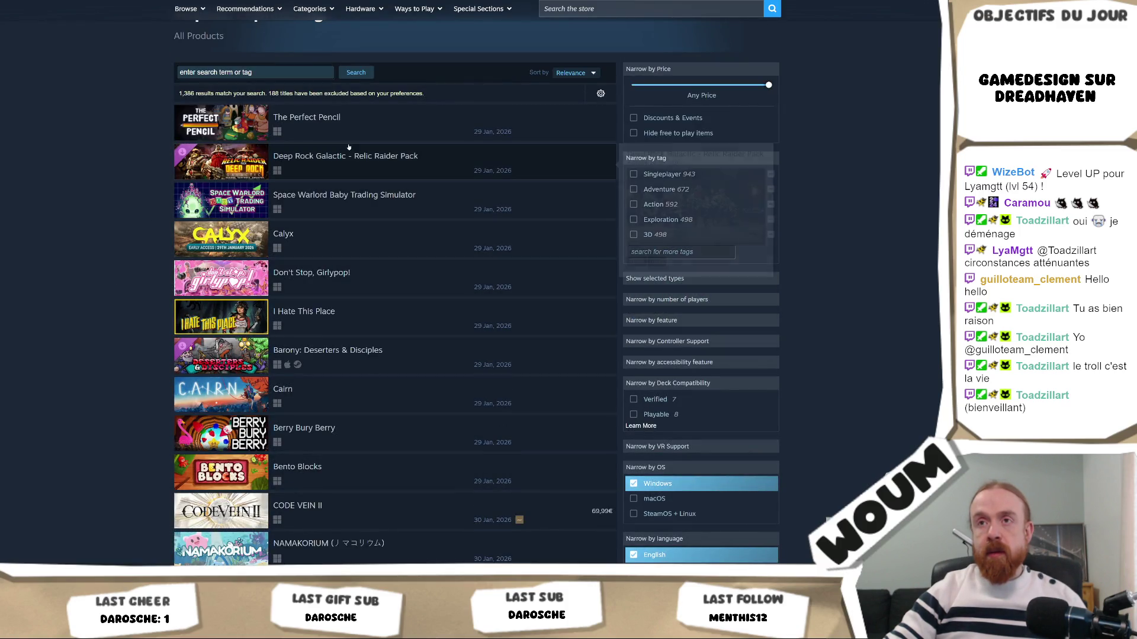
# Step: Check Deep Rock Galactic's link options without choosing any, then go back to Unity
pyautogui.moveTo(351, 154)
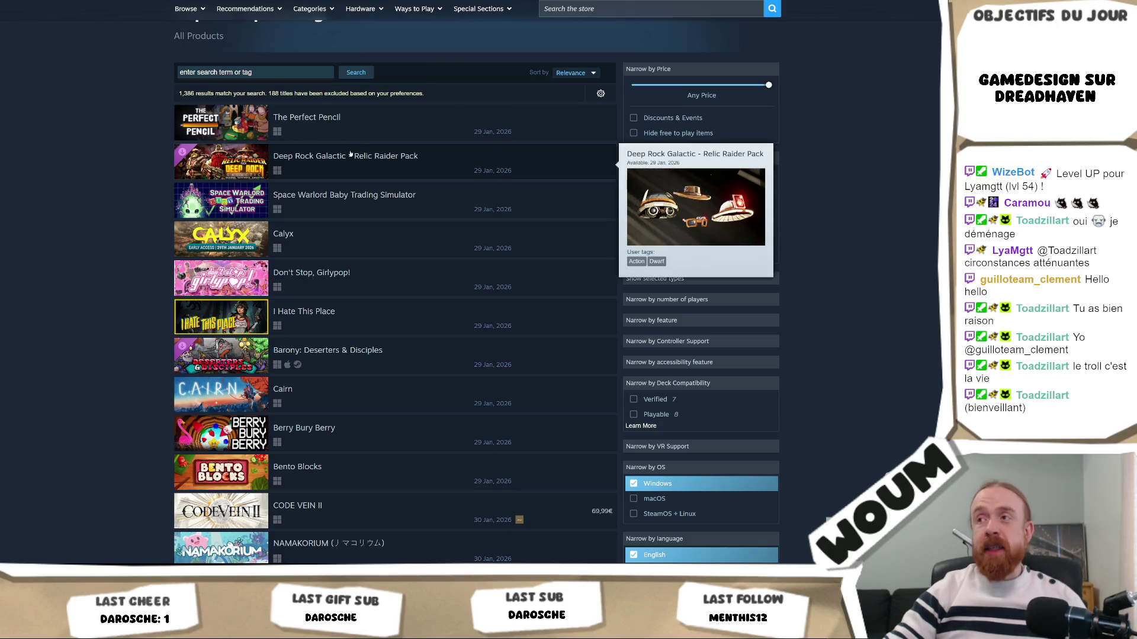
pyautogui.rightClick(366, 152)
pyautogui.press('Escape')
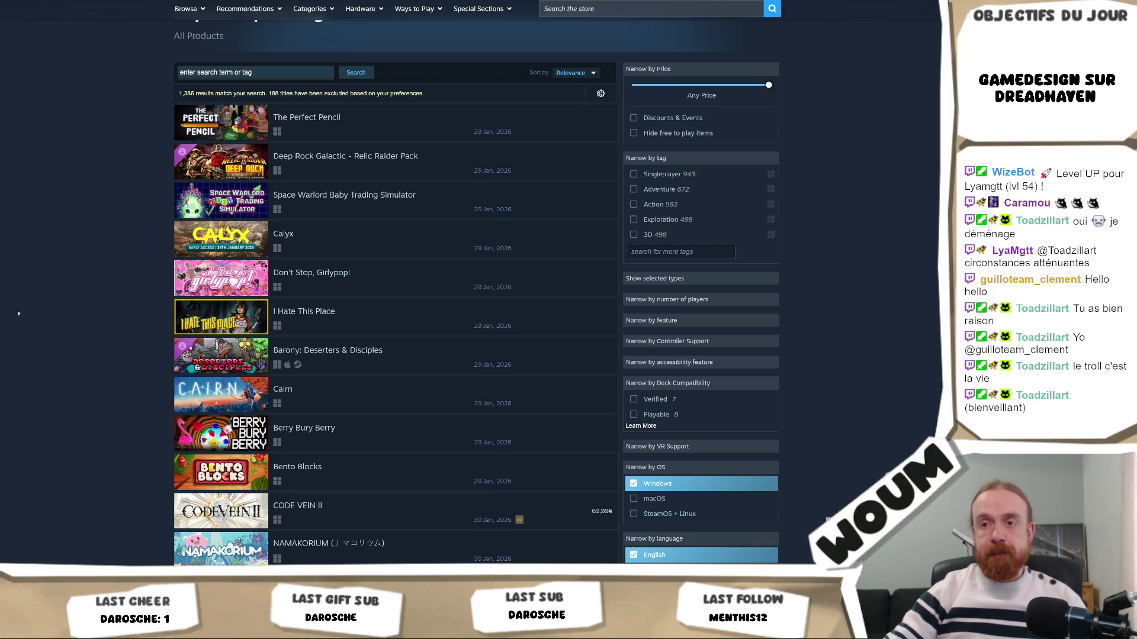
pyautogui.scroll(-3, 23, 312)
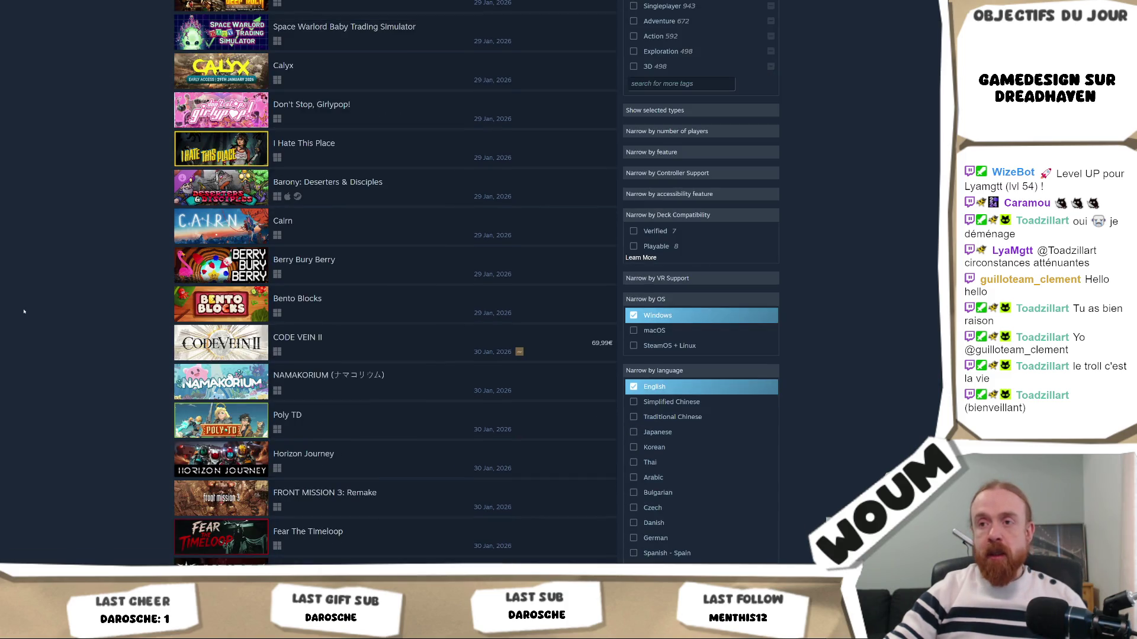
pyautogui.scroll(5, 23, 312)
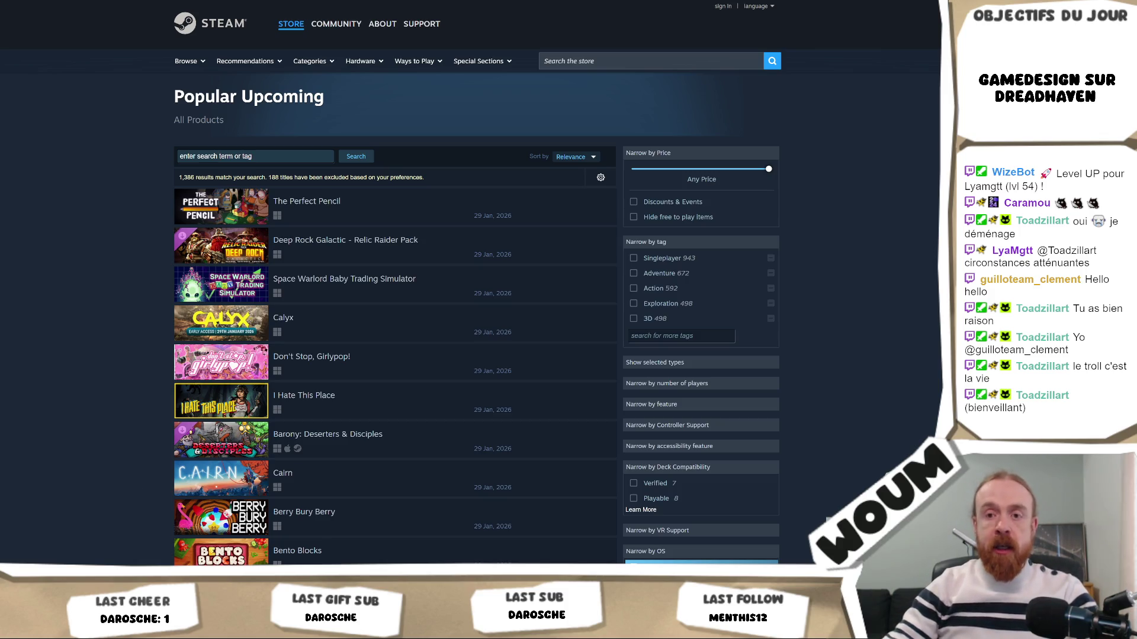
pyautogui.click(56, 530)
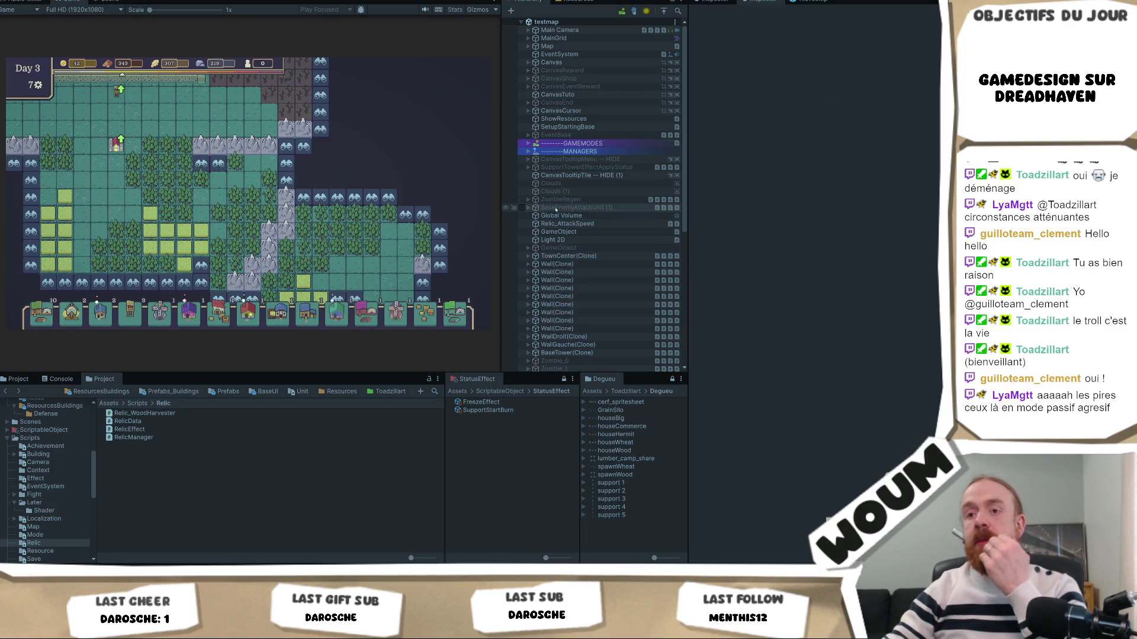
# Step: Return from the Unity editor to RewardItemUI.cs in Visual Studio
pyautogui.moveTo(212, 628)
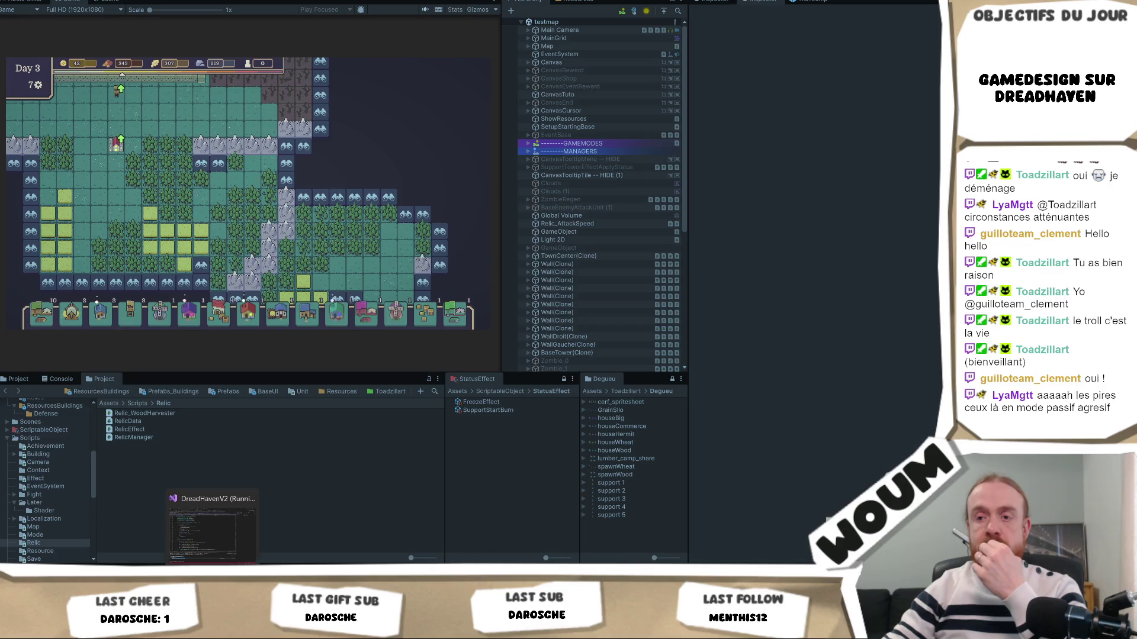
pyautogui.click(224, 553)
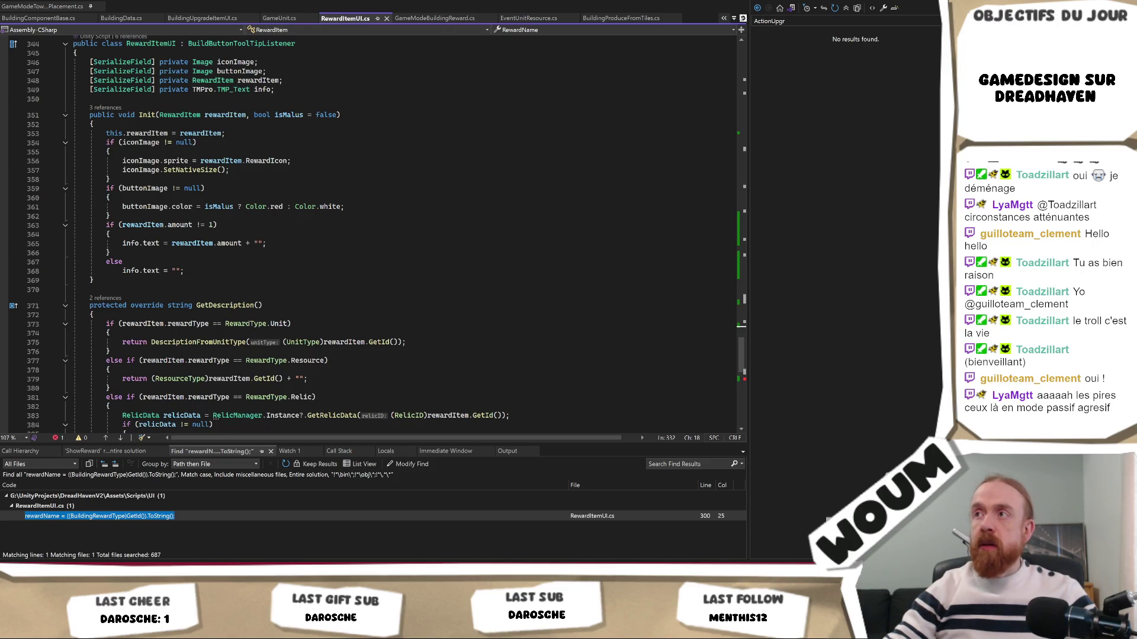
# Step: Pick ResourceManager.cs from the tab overflow file list to open it
pyautogui.click(733, 17)
pyautogui.scroll(-1, 757, 68)
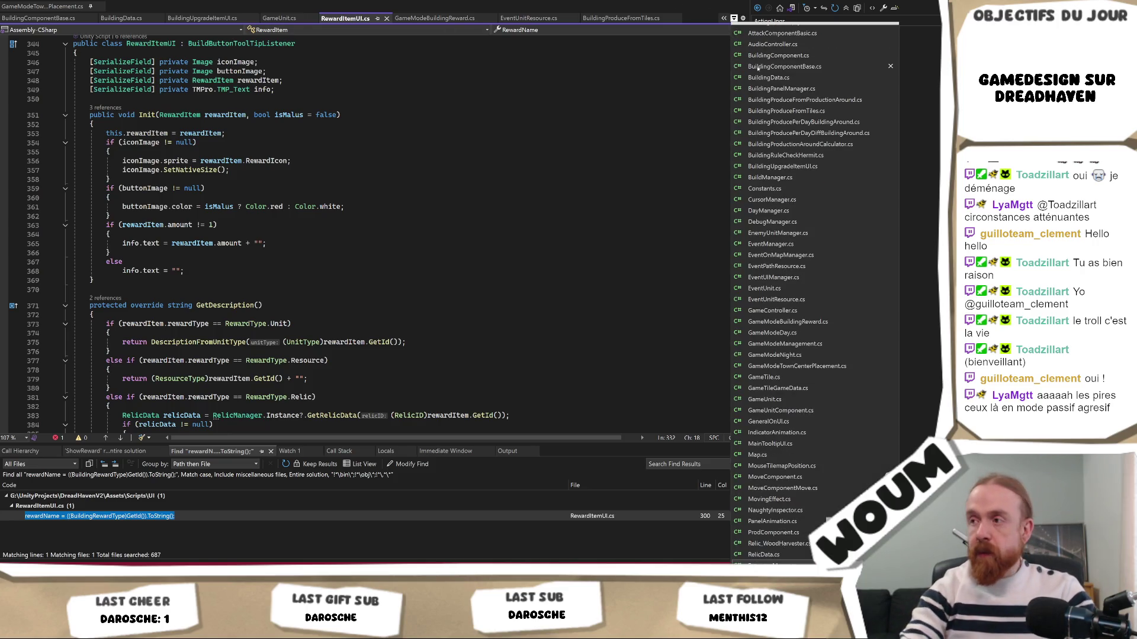
pyautogui.scroll(-3, 757, 68)
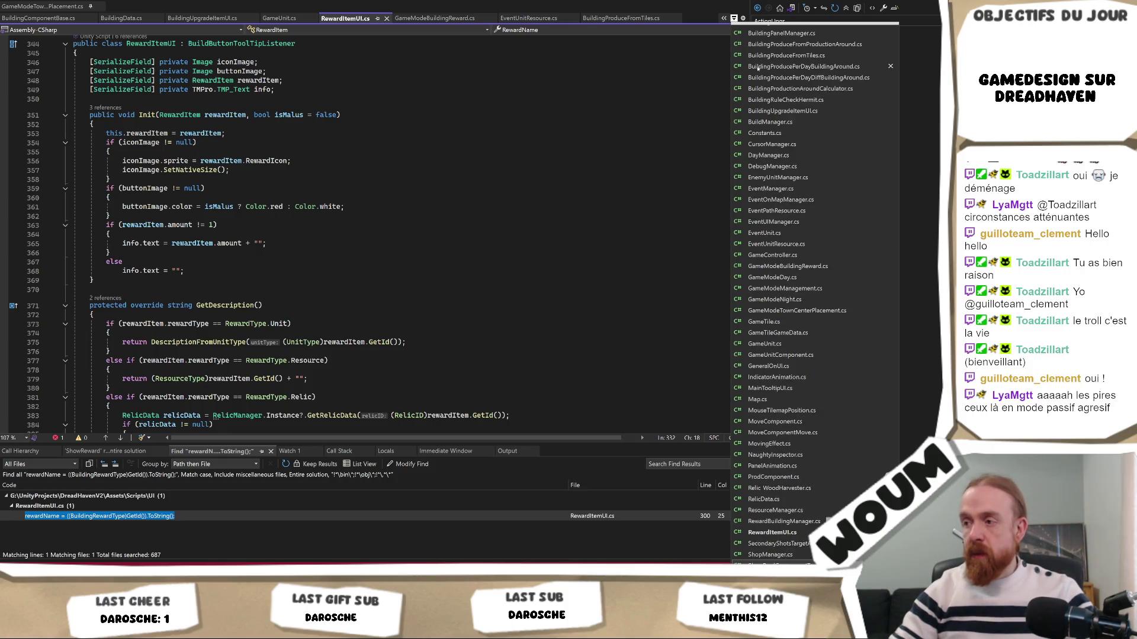
pyautogui.press('Up')
pyautogui.press('Up')
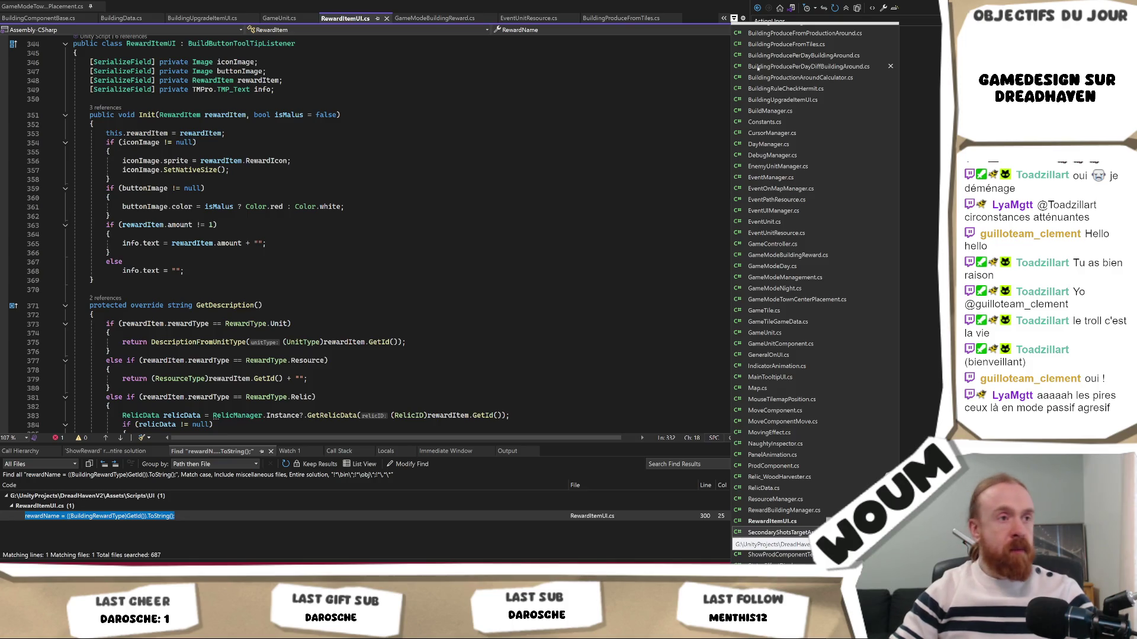
pyautogui.press('Up')
pyautogui.press('Up')
pyautogui.press('Up')
pyautogui.press('Return')
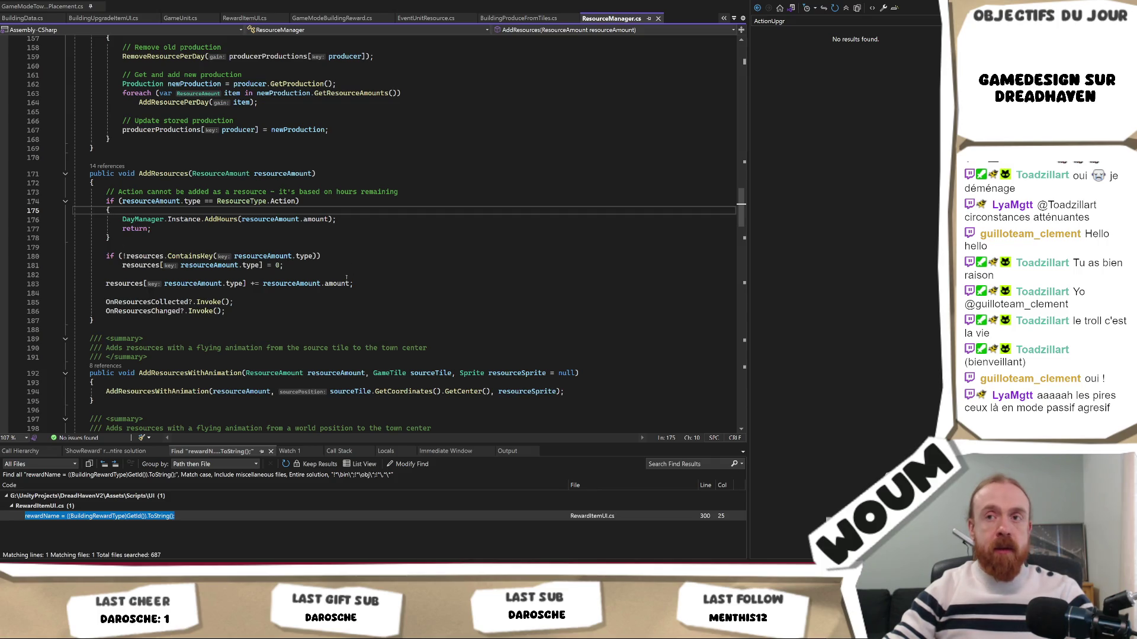
pyautogui.moveTo(404, 193); pyautogui.dragTo(411, 185)
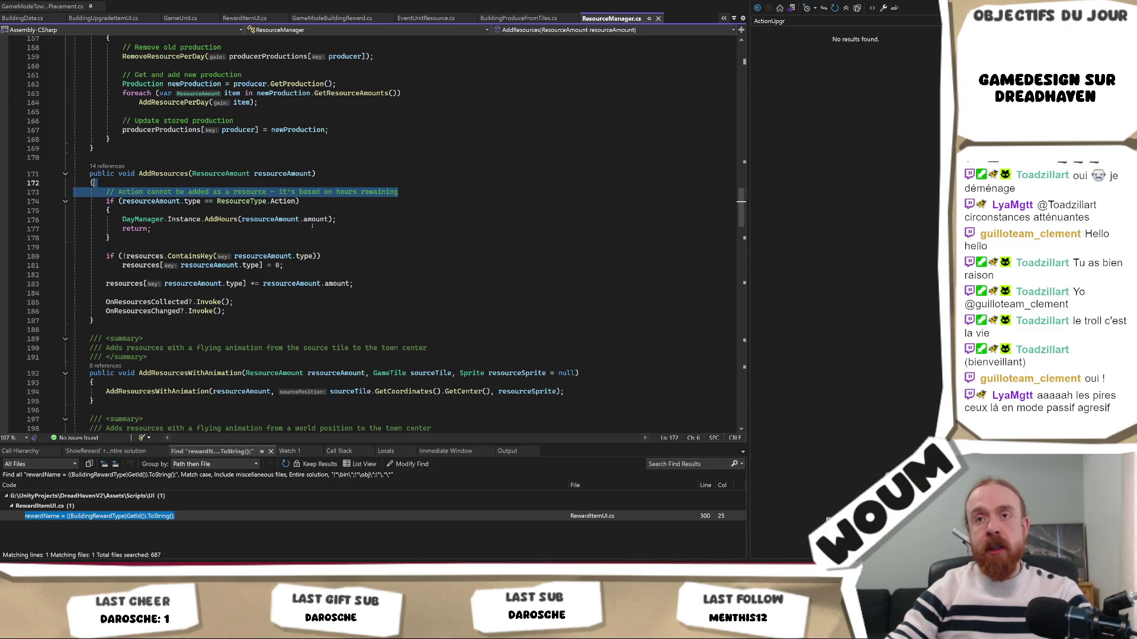
pyautogui.press('Escape')
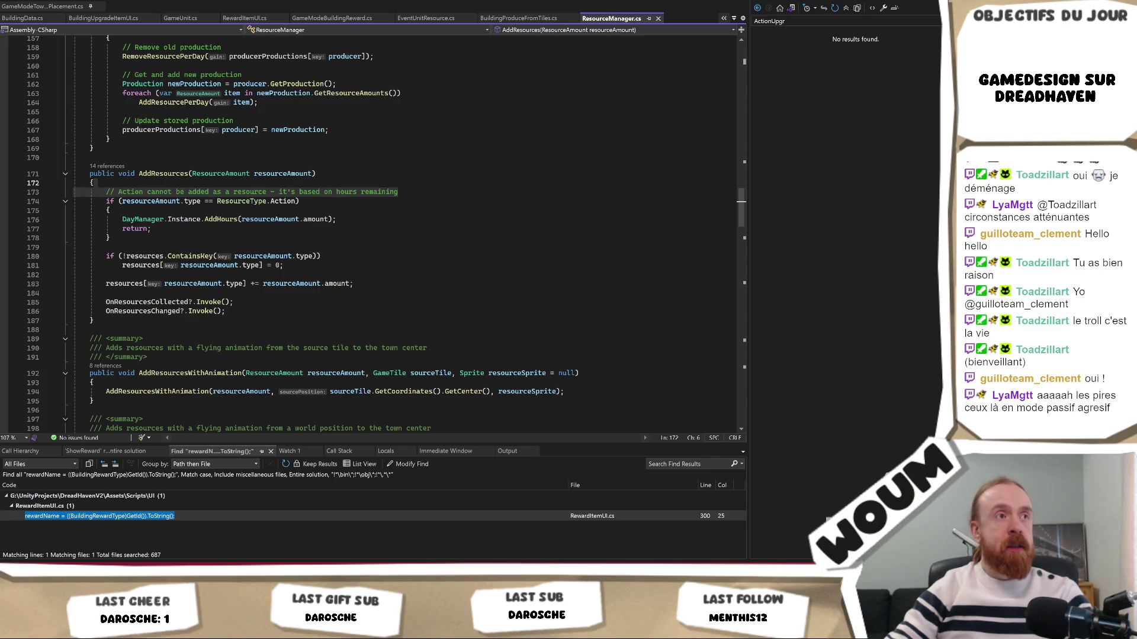
# Step: Review the DayManager.AddHours line in AddResources' Action-hours branch, then return to Unity
pyautogui.click(337, 220)
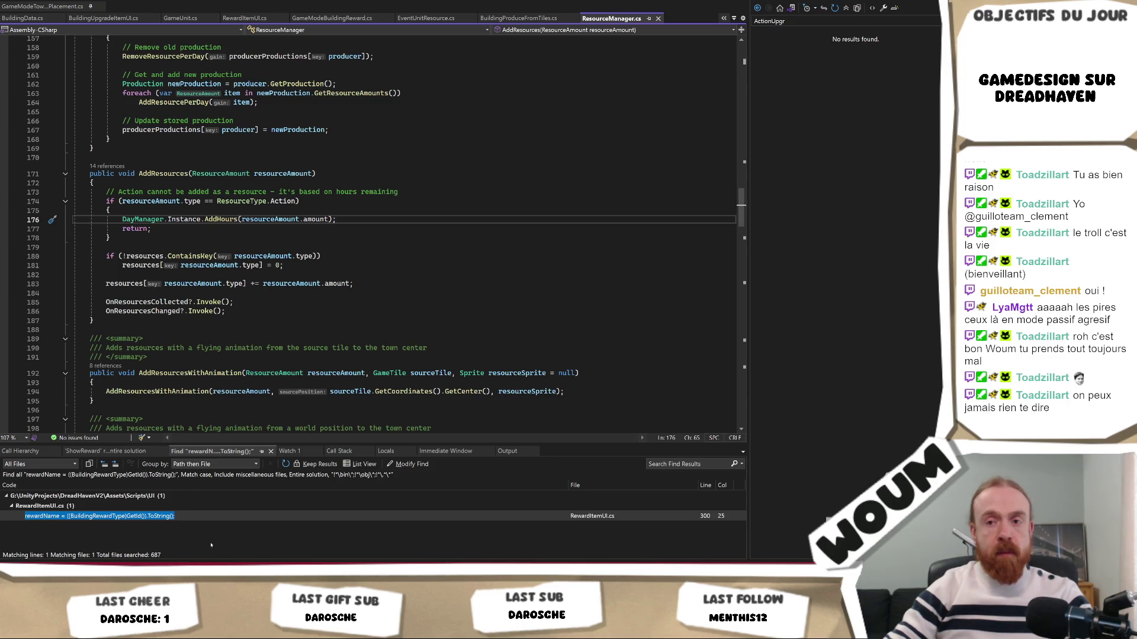
pyautogui.hotkey('alt', 'Tab')
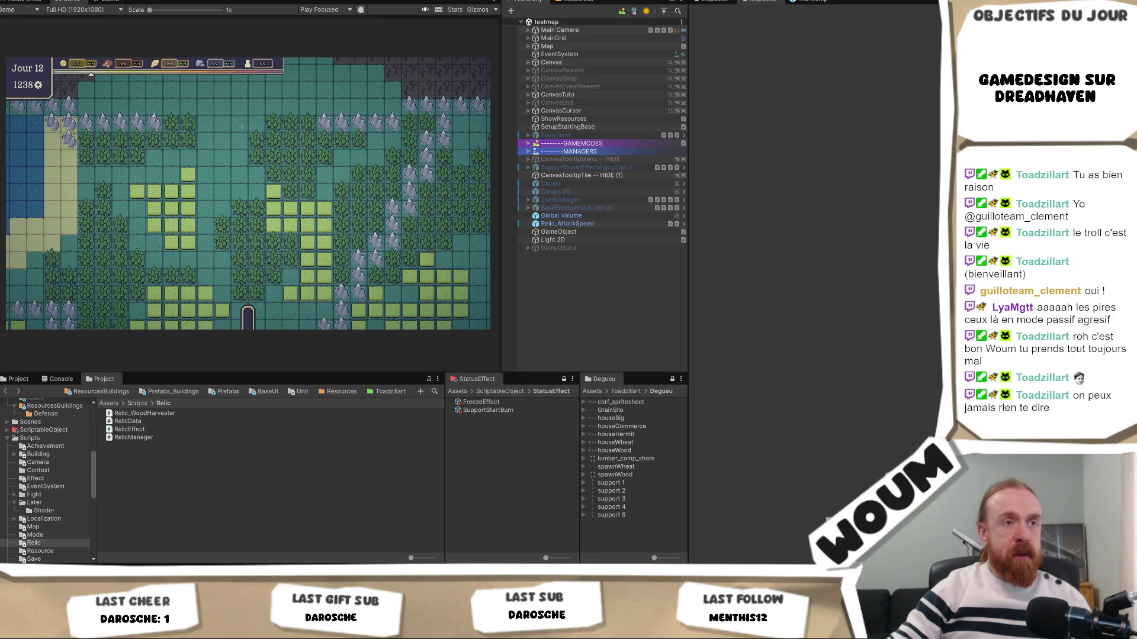
# Step: Check the GetBuildingRewardTypeLocalization call on line 393, then show Unity's Console messages
pyautogui.hotkey('alt', 'Tab')
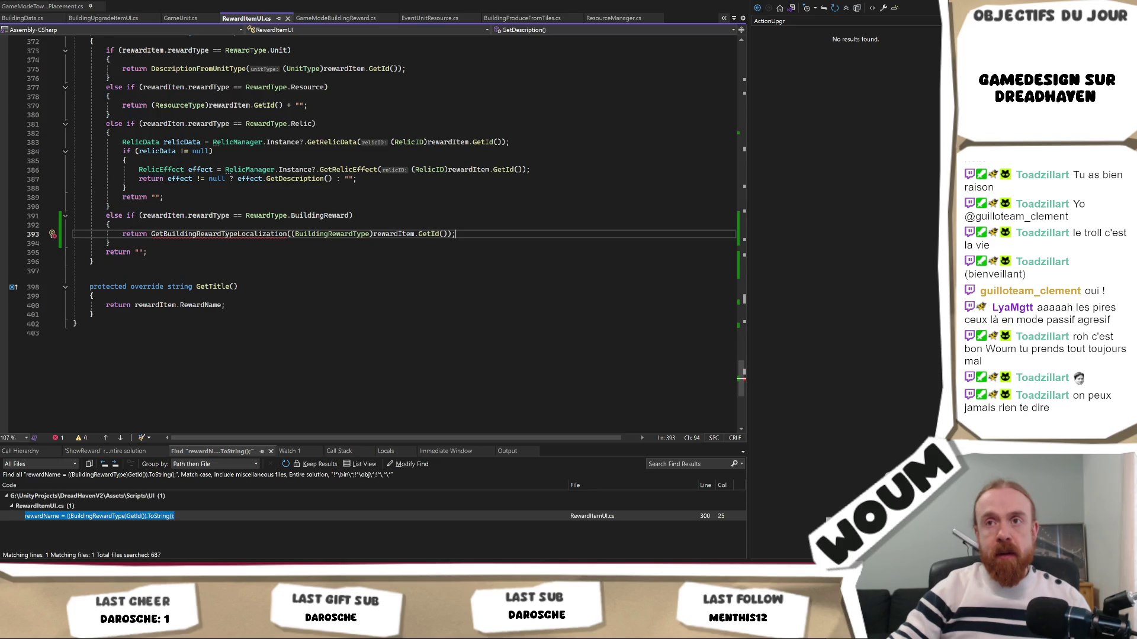
pyautogui.click(225, 235)
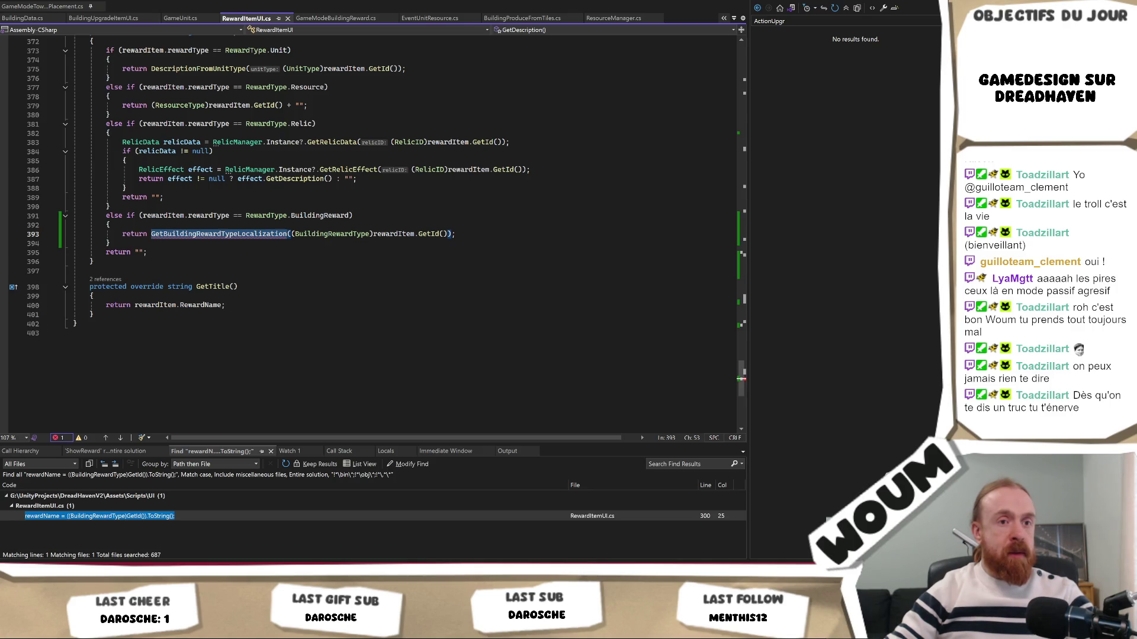
pyautogui.hotkey('alt', 'Tab')
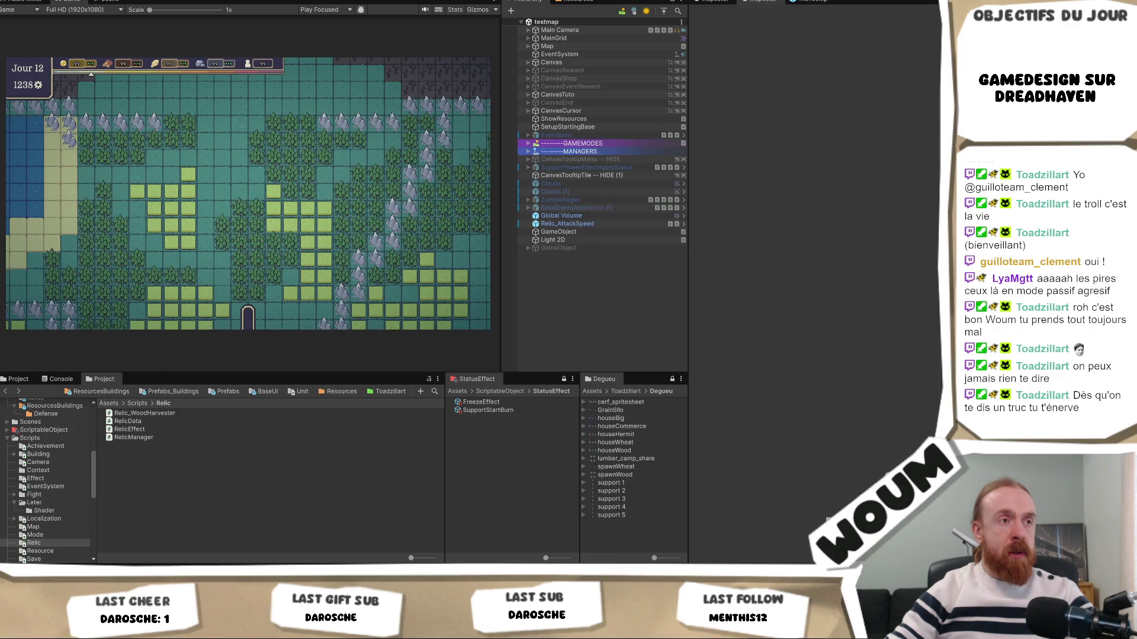
pyautogui.click(58, 378)
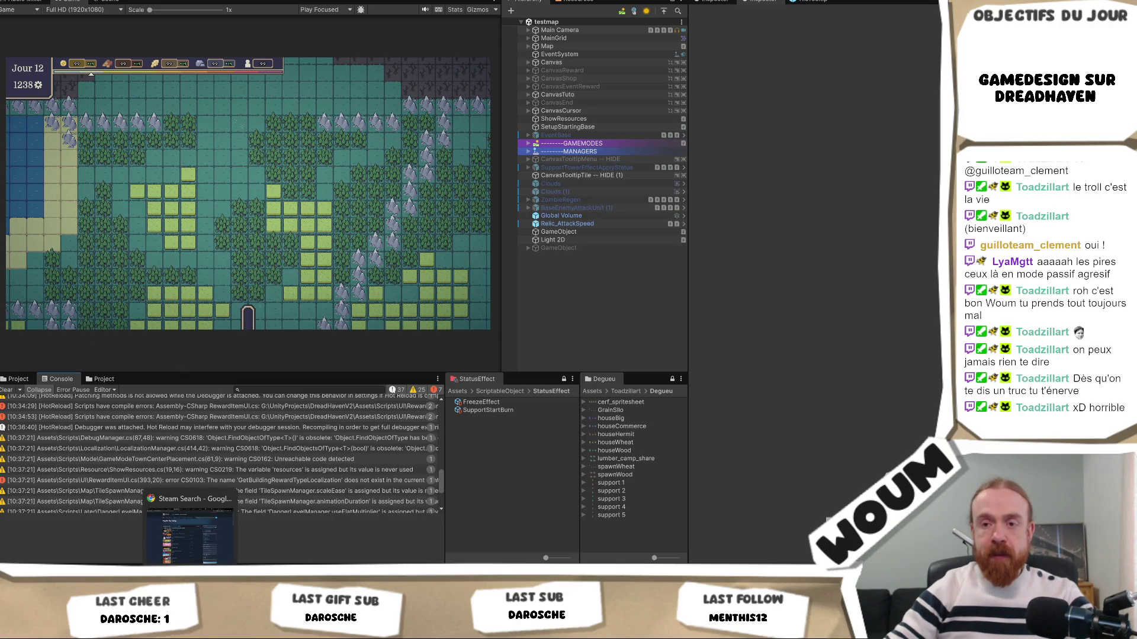
# Step: Open the CS0103 error at RewardItemUI.cs line 393 from the Console, then scroll the console back up
pyautogui.doubleClick(148, 480)
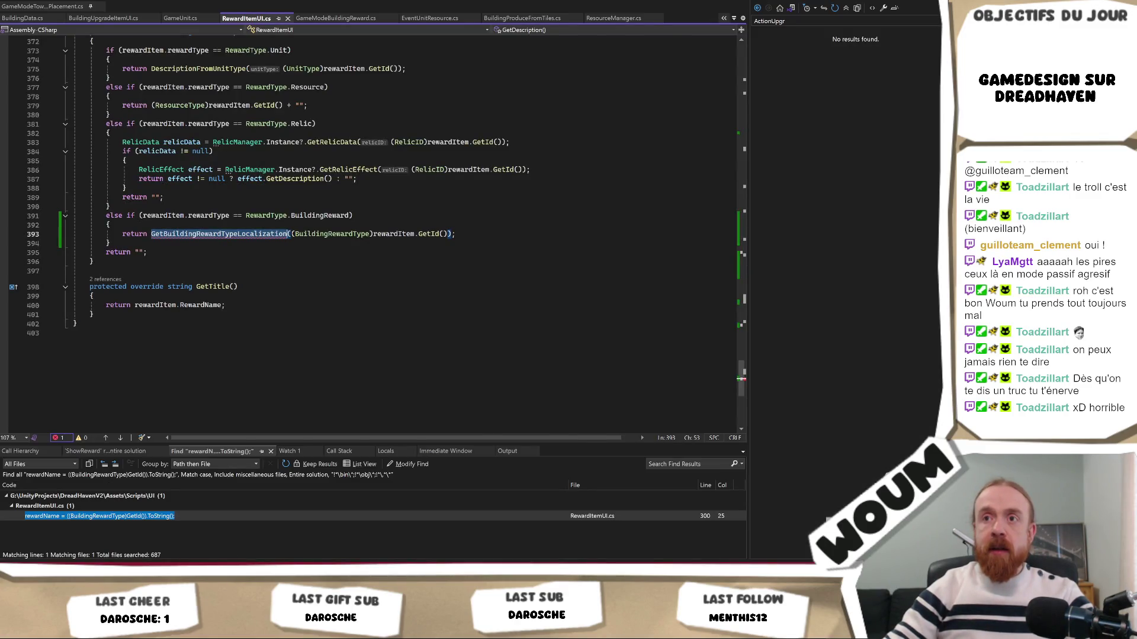
pyautogui.hotkey('alt', 'Tab')
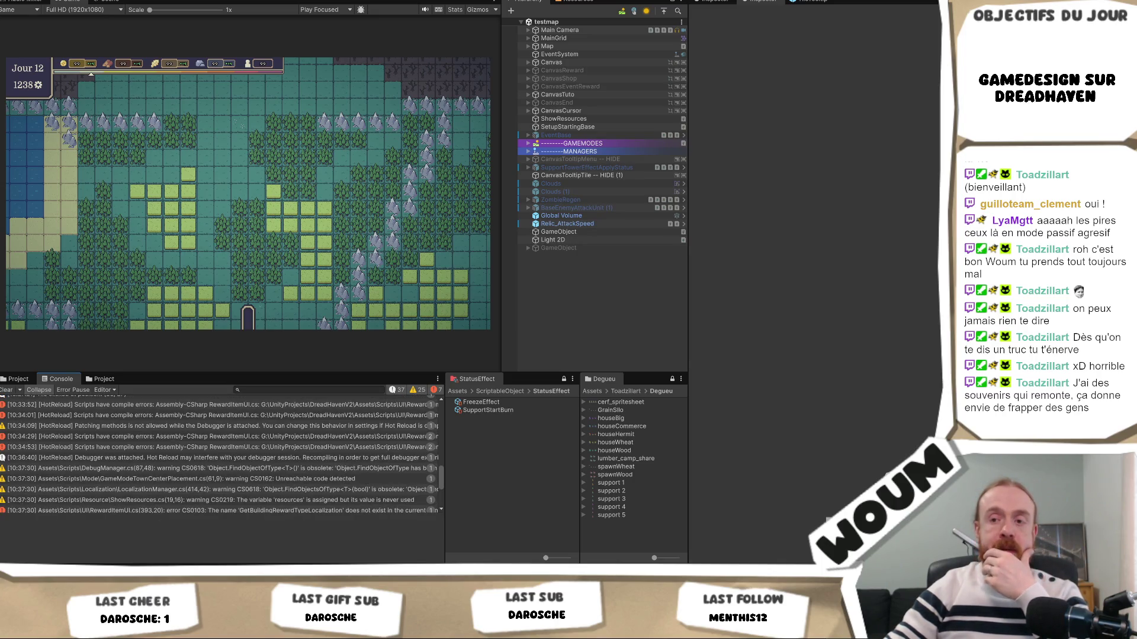
pyautogui.moveTo(212, 628)
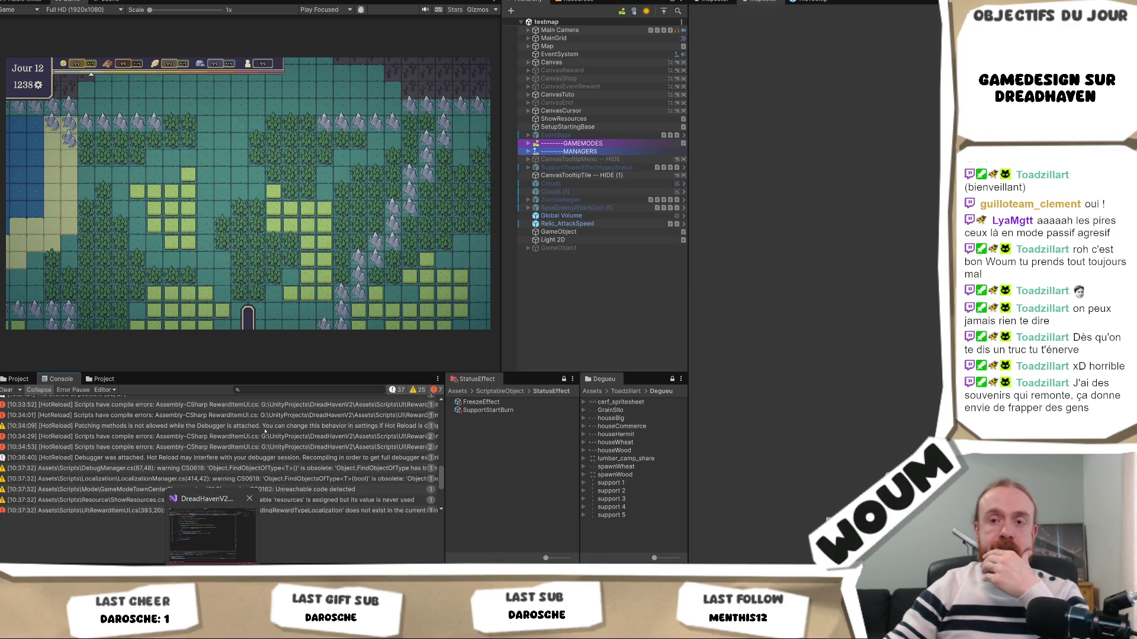
pyautogui.scroll(5, 294, 447)
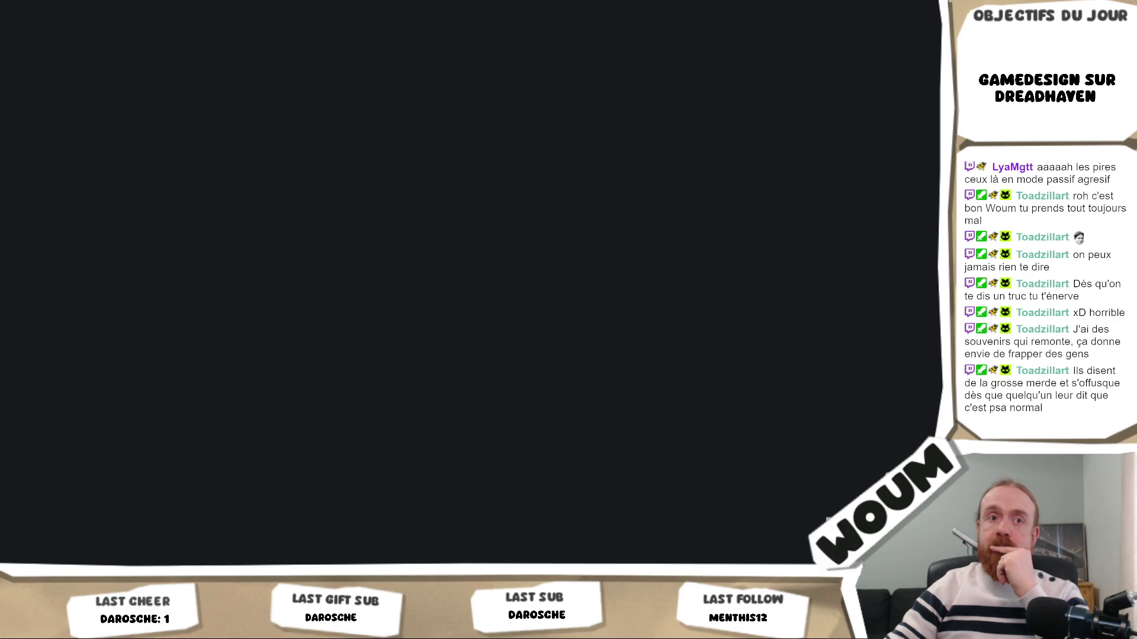
# Step: Reload the Codecks board, narrow the card detail panel and scroll up to the A faire deck
pyautogui.hotkey('ctrl', 'l')
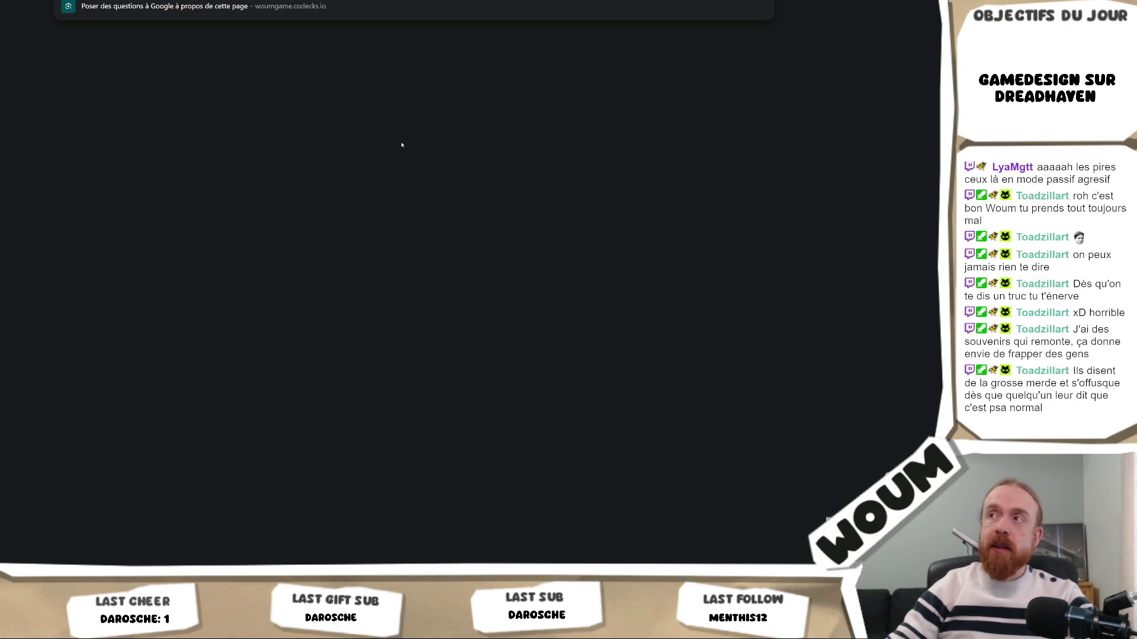
pyautogui.press('Return')
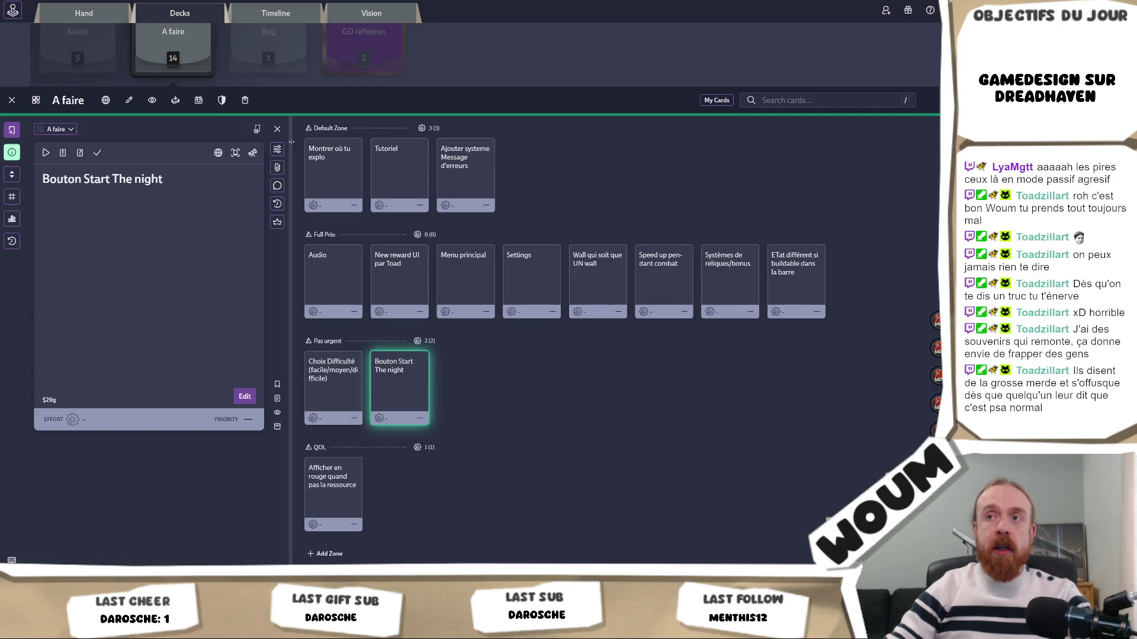
pyautogui.moveTo(292, 142); pyautogui.dragTo(250, 133)
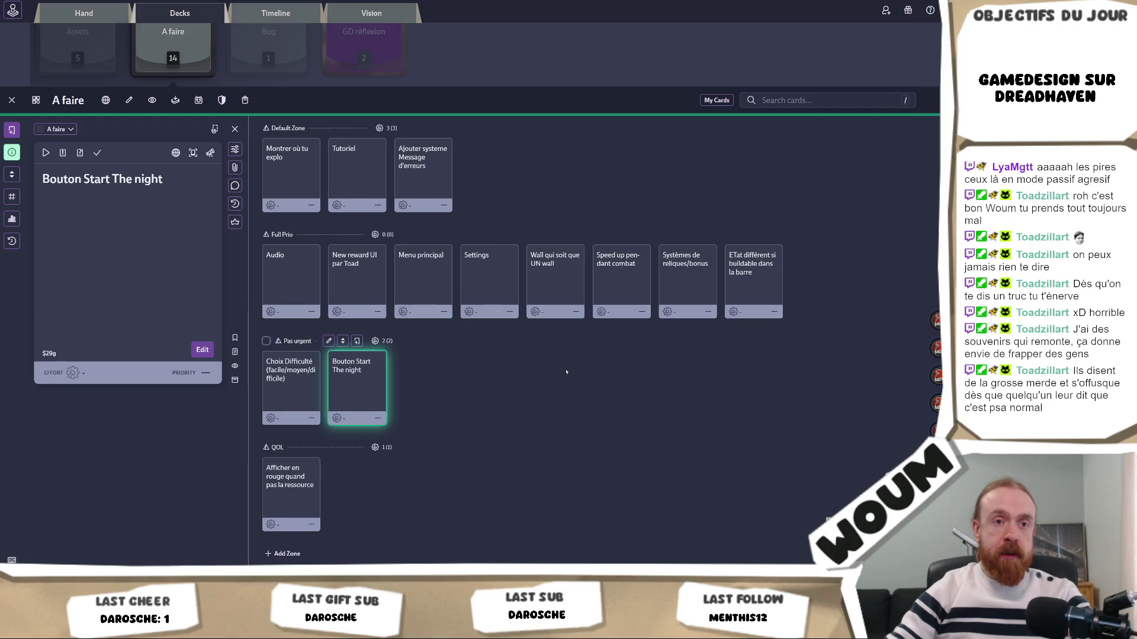
pyautogui.scroll(2, 566, 372)
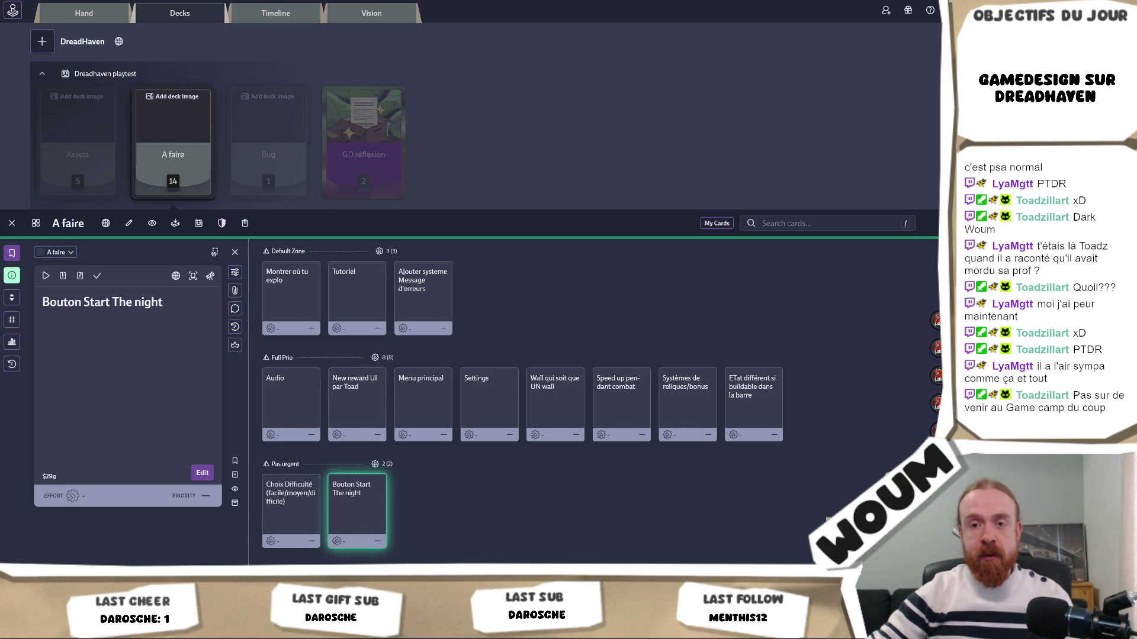
# Step: Quit the Unity editor with Alt+F4 to end the debugging session
pyautogui.hotkey('alt', 'Tab')
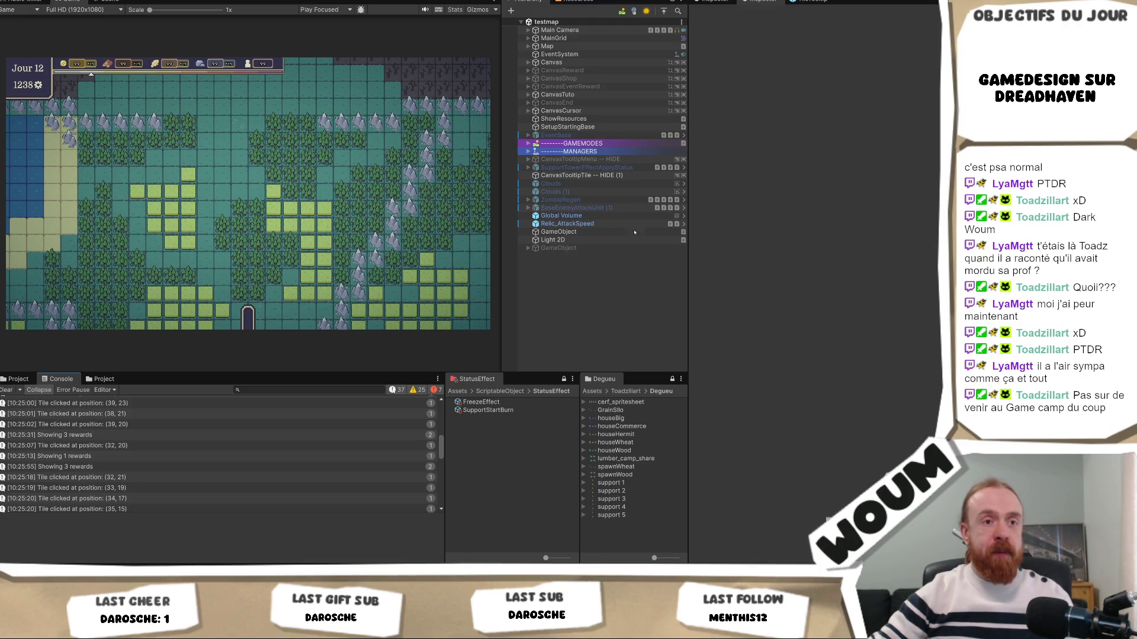
pyautogui.hotkey('alt', 'F4')
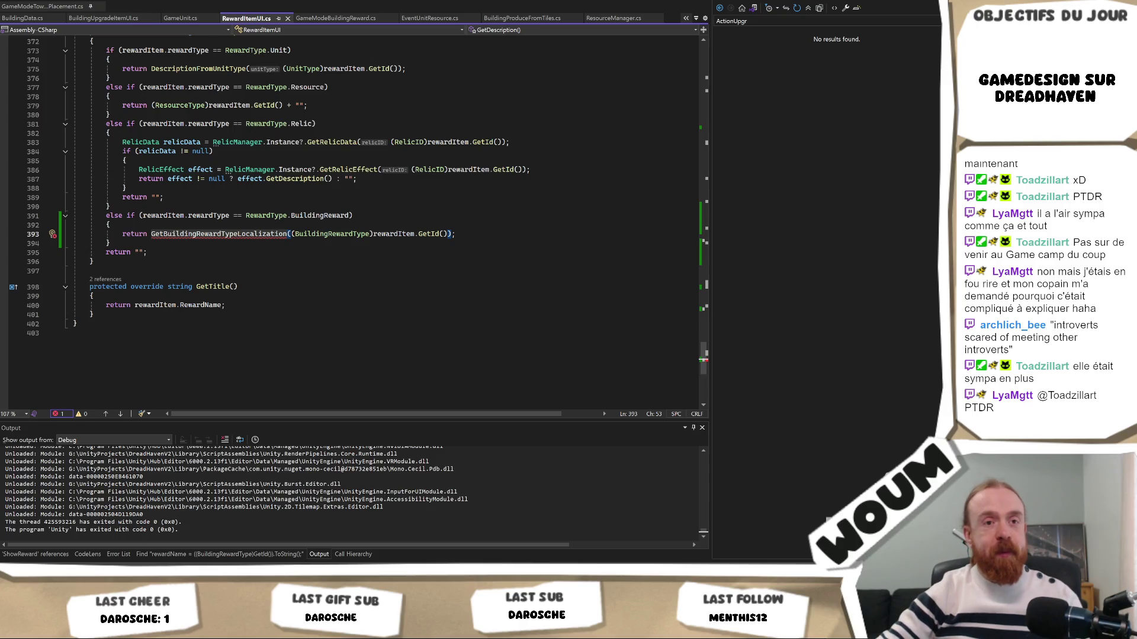
# Step: Search for GetBuildingRewardTypeLocalization, finding matches at lines 245, 330 and 393 of RewardItemUI.cs
pyautogui.moveTo(428, 235)
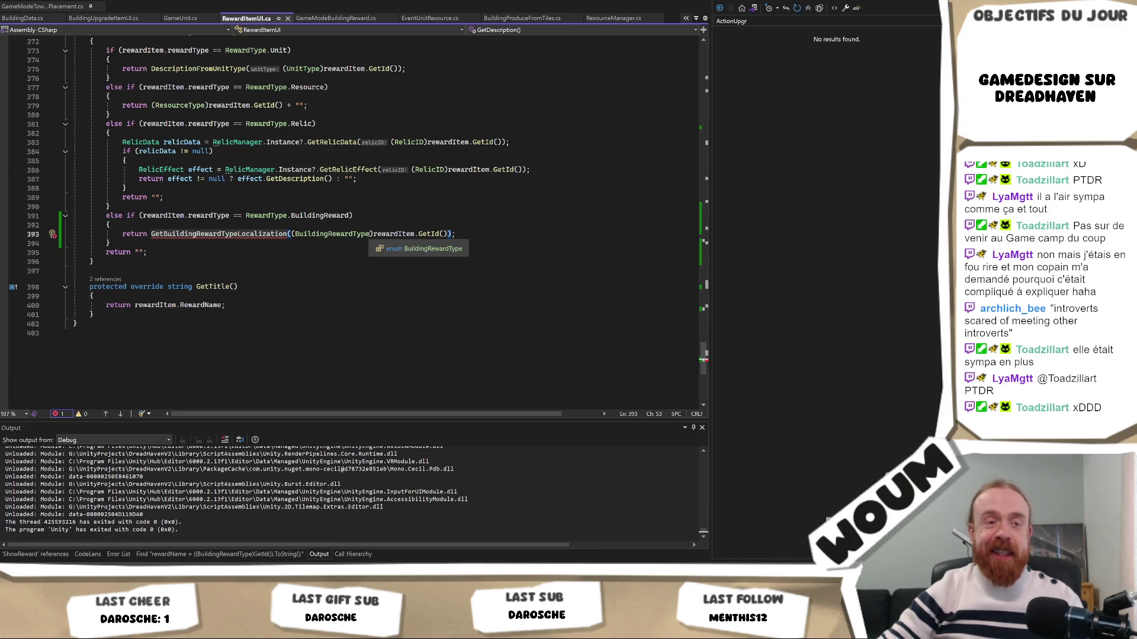
pyautogui.doubleClick(253, 235)
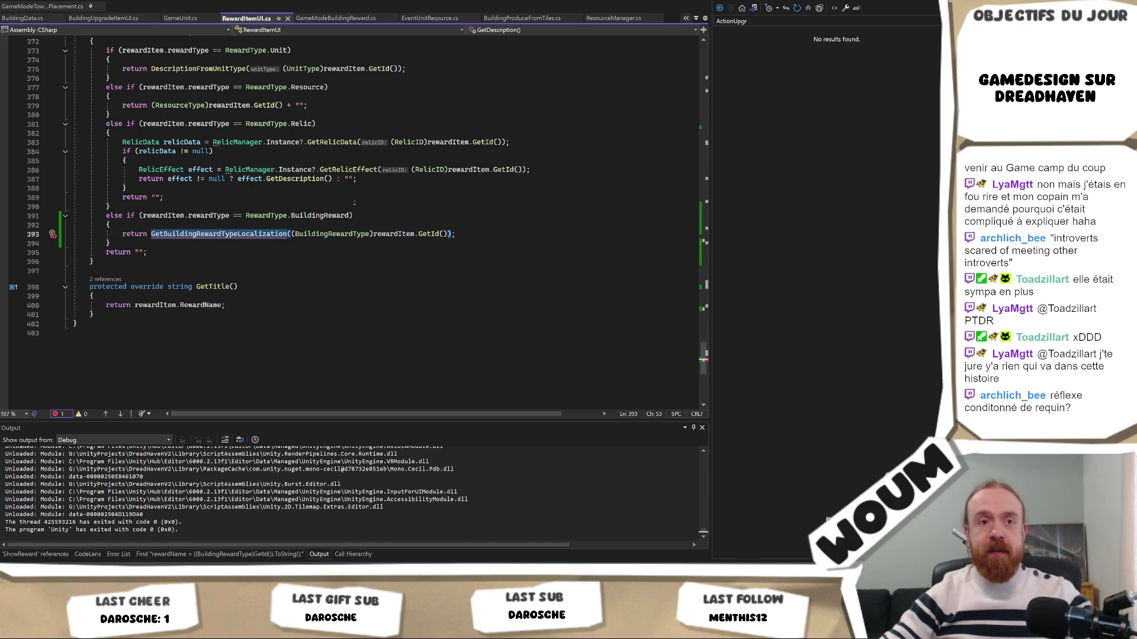
pyautogui.press('Escape')
pyautogui.hotkey('ctrl', 'shift', 'f')
pyautogui.press('Return')
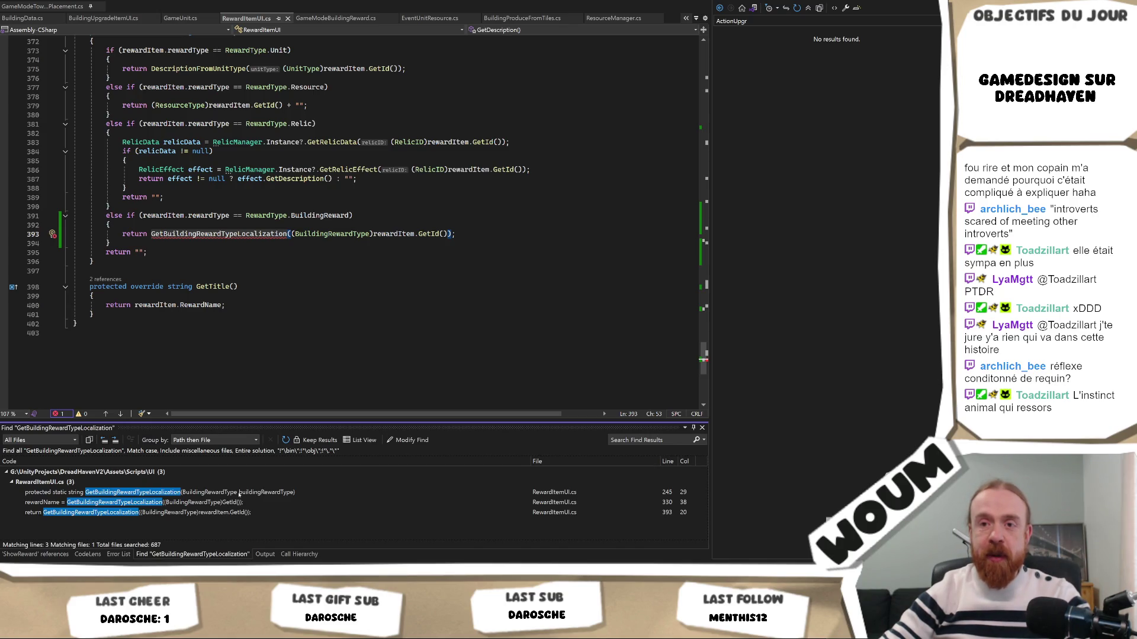
# Step: Jump between the line 245 static declaration and the line 393 call from the search results
pyautogui.doubleClick(239, 493)
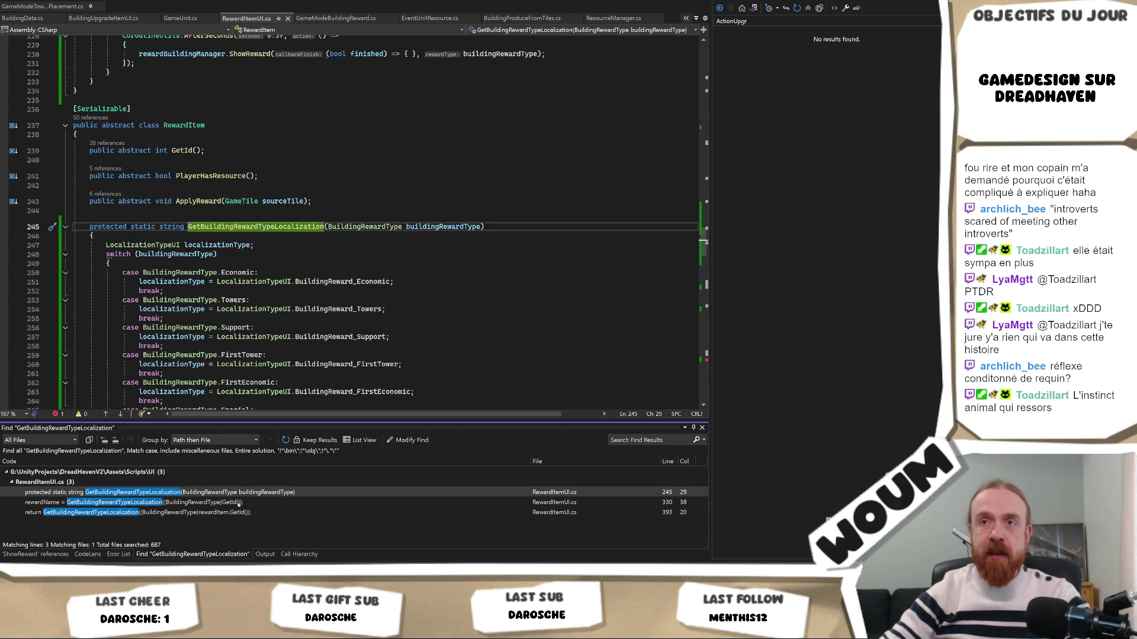
pyautogui.doubleClick(225, 513)
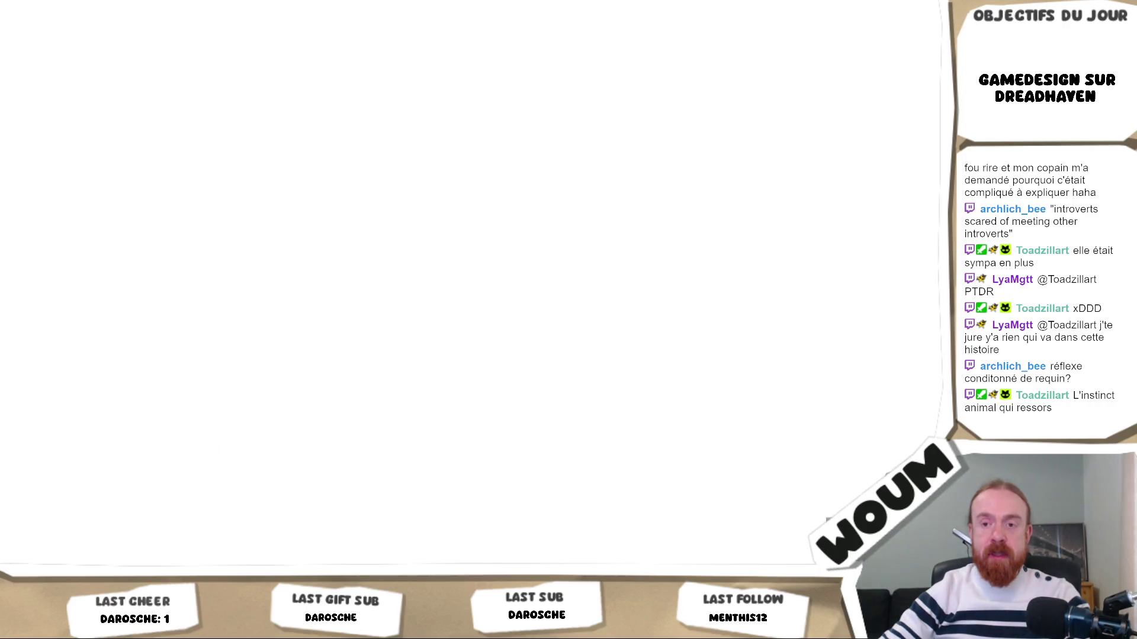
pyautogui.moveTo(190, 627)
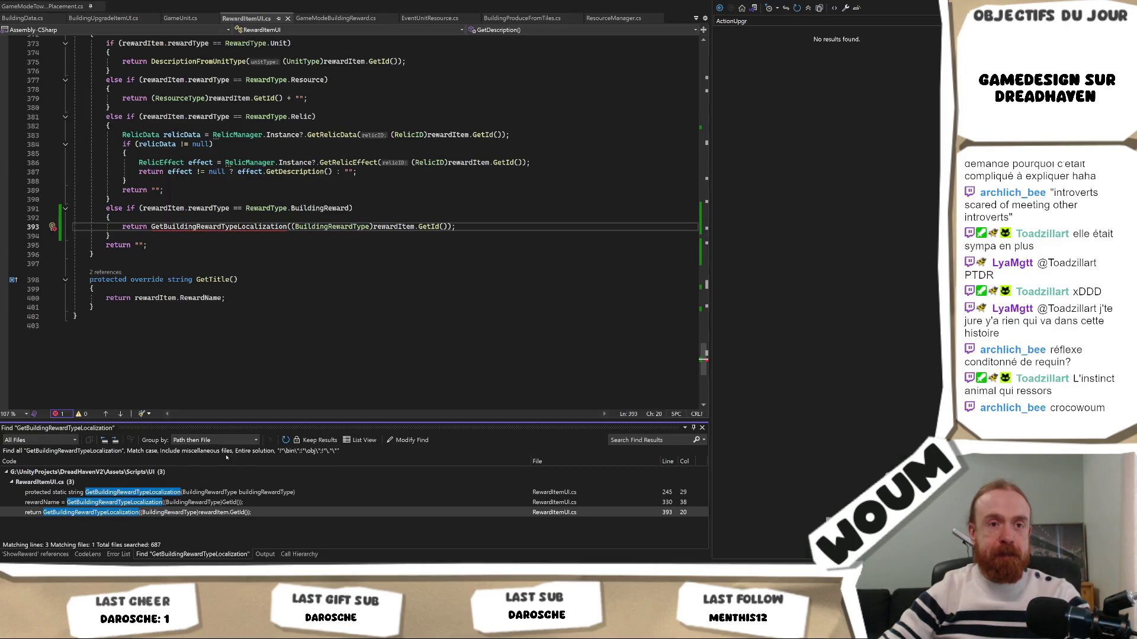
pyautogui.click(237, 319)
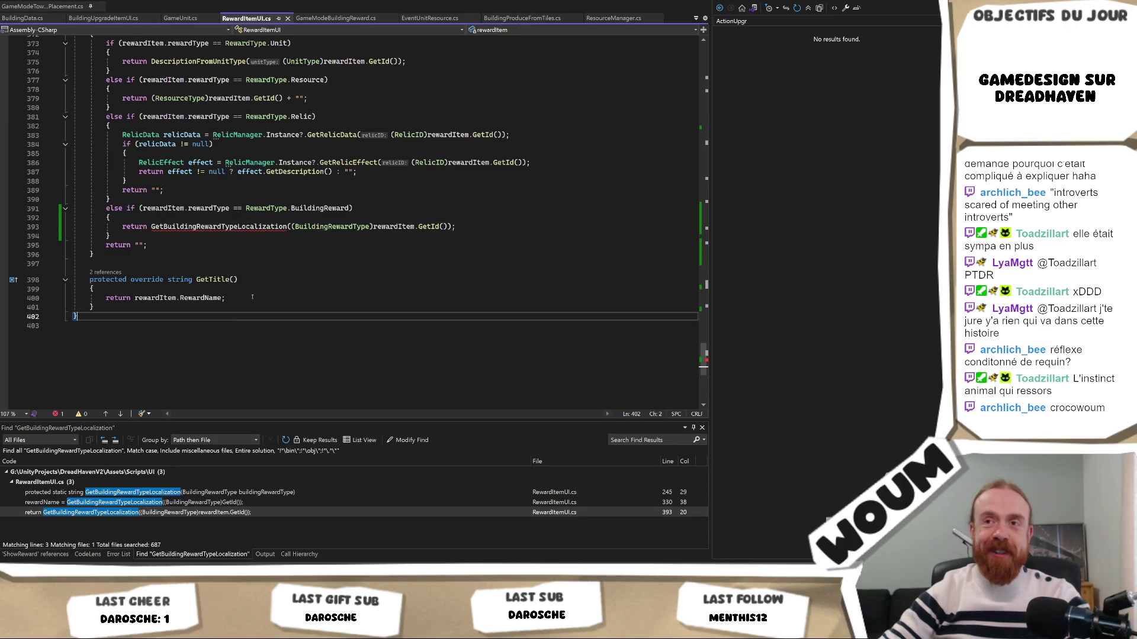
pyautogui.scroll(1, 255, 296)
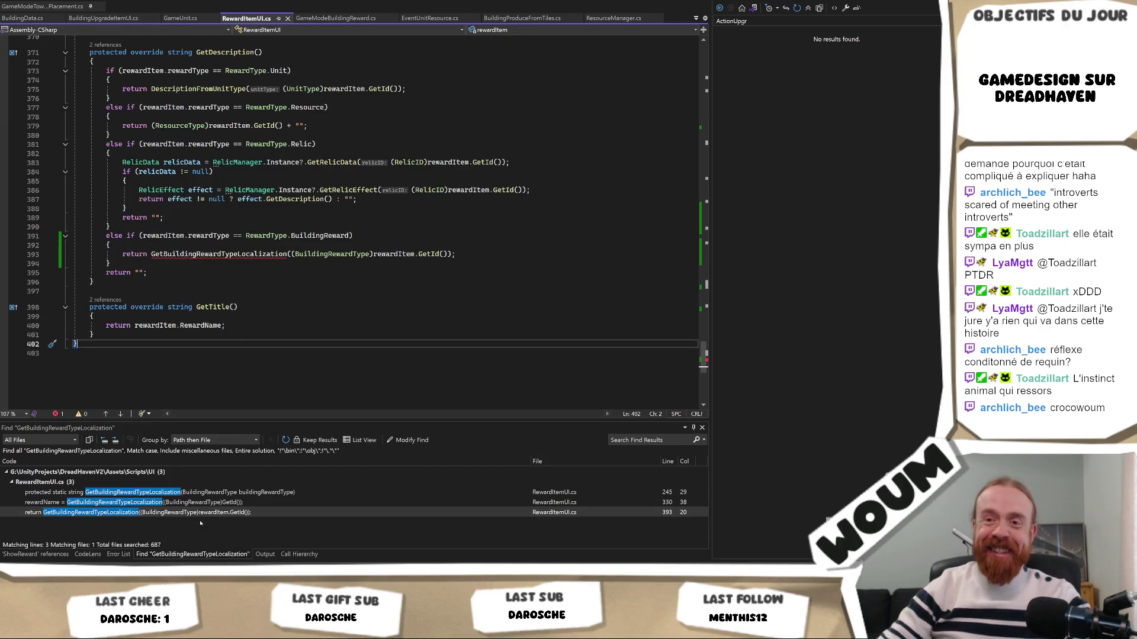
# Step: Visit the RewardName use at line 330 and its definition, ending on GetDescription's line 393 return
pyautogui.doubleClick(214, 502)
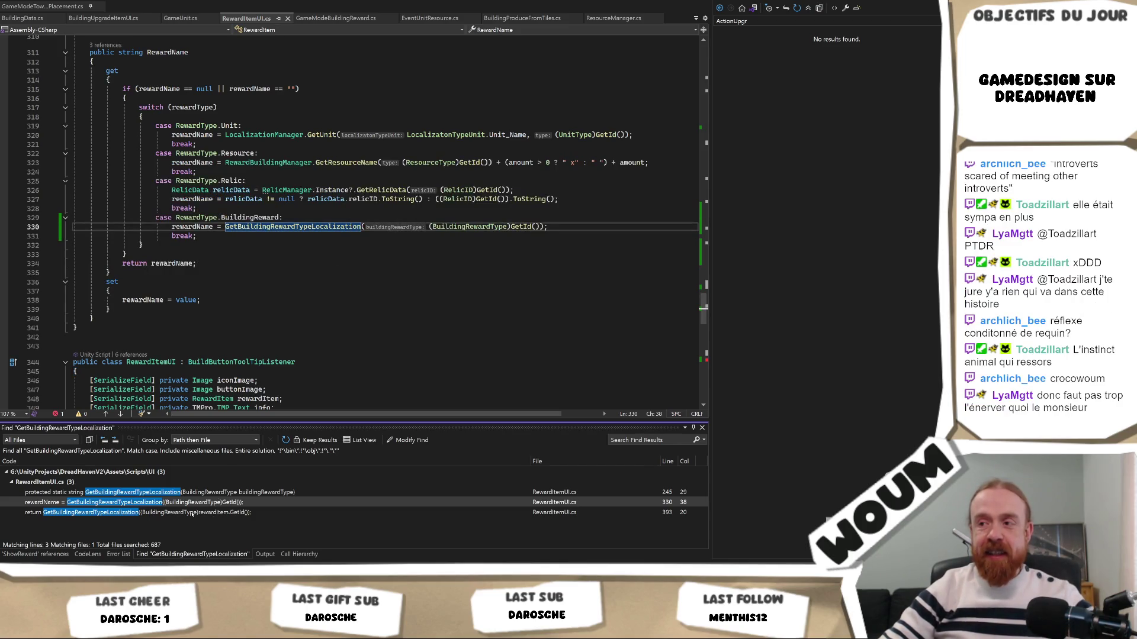
pyautogui.doubleClick(193, 513)
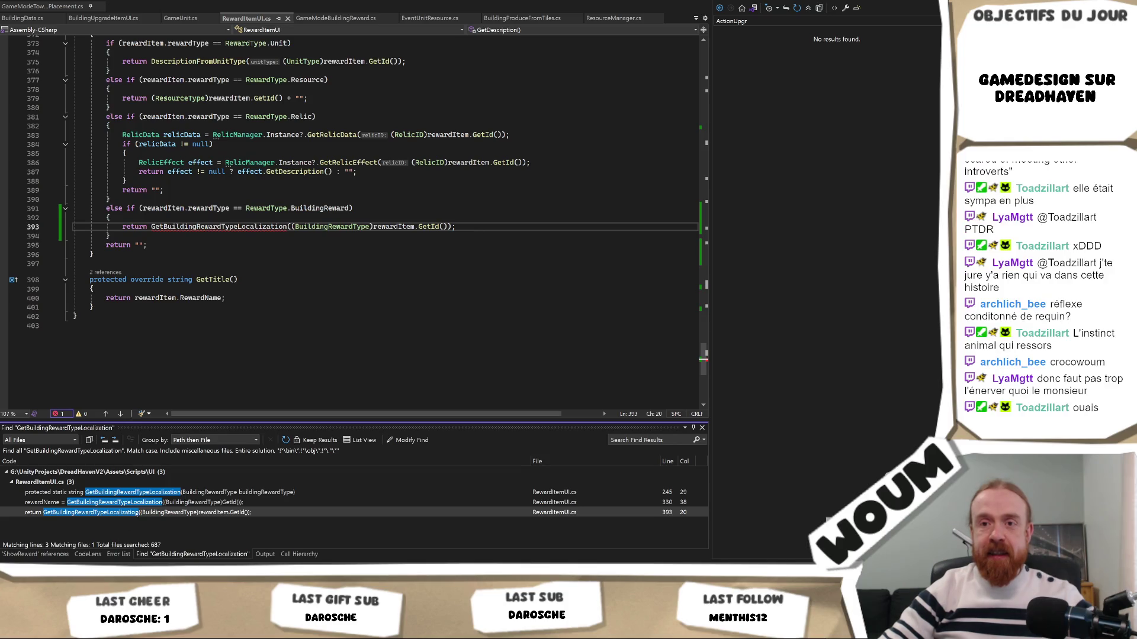
pyautogui.doubleClick(136, 502)
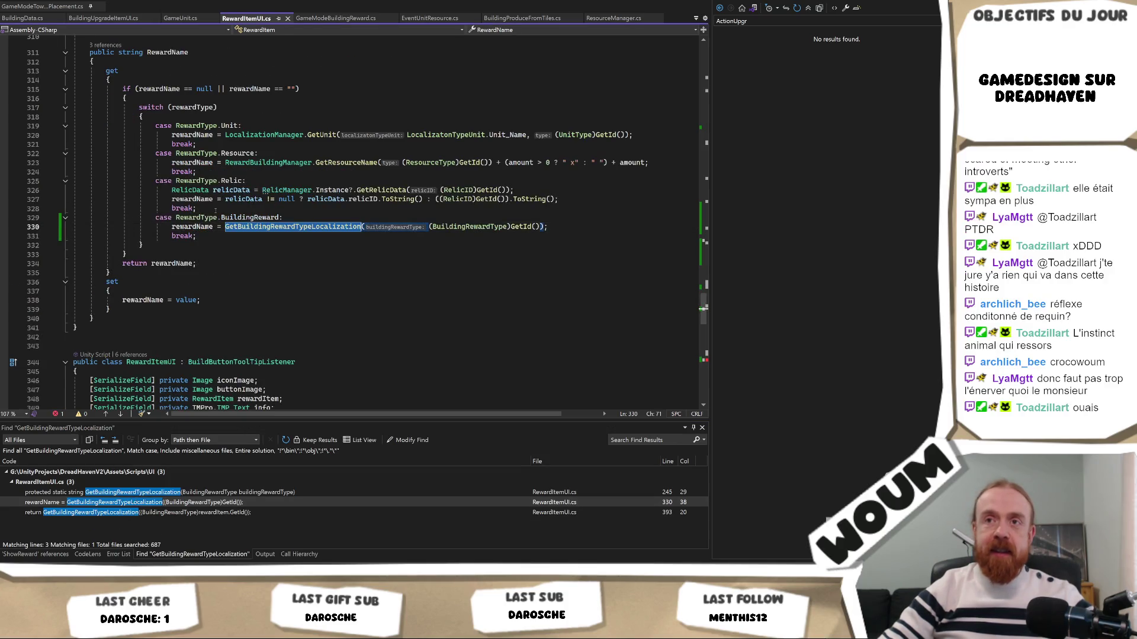
pyautogui.press('F12')
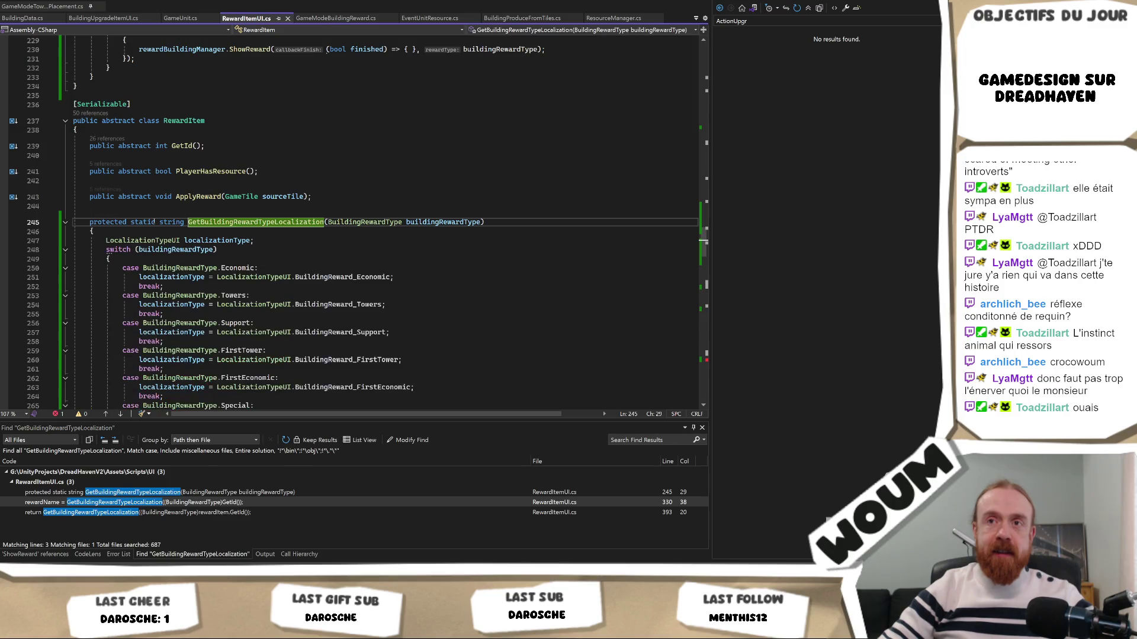
pyautogui.doubleClick(192, 513)
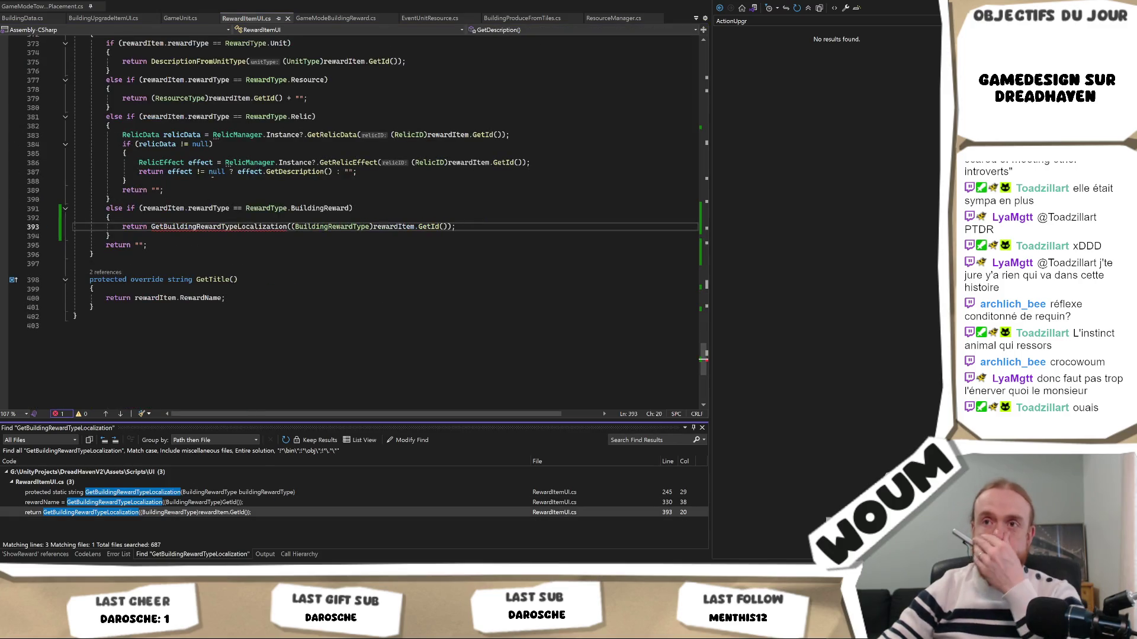
pyautogui.scroll(4, 206, 226)
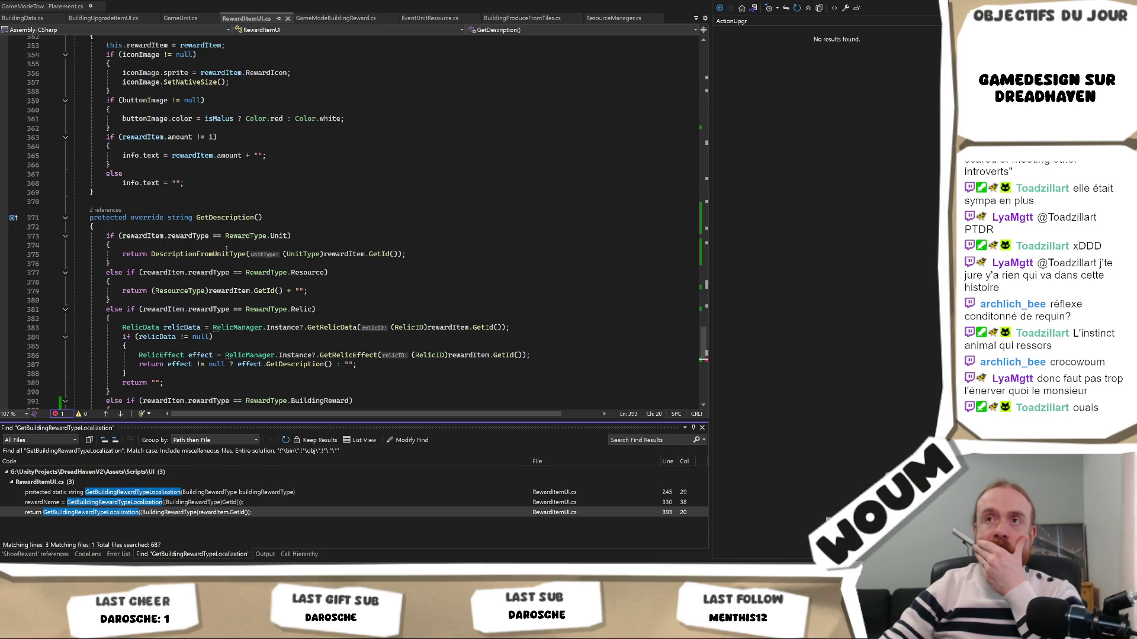
pyautogui.scroll(-2, 246, 288)
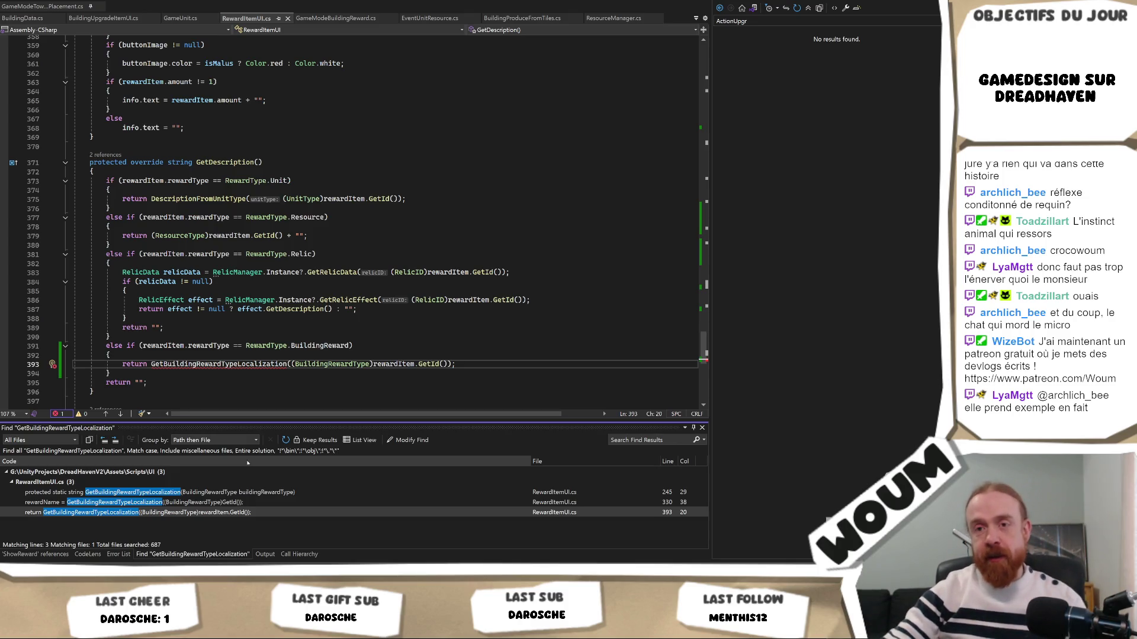
pyautogui.doubleClick(252, 493)
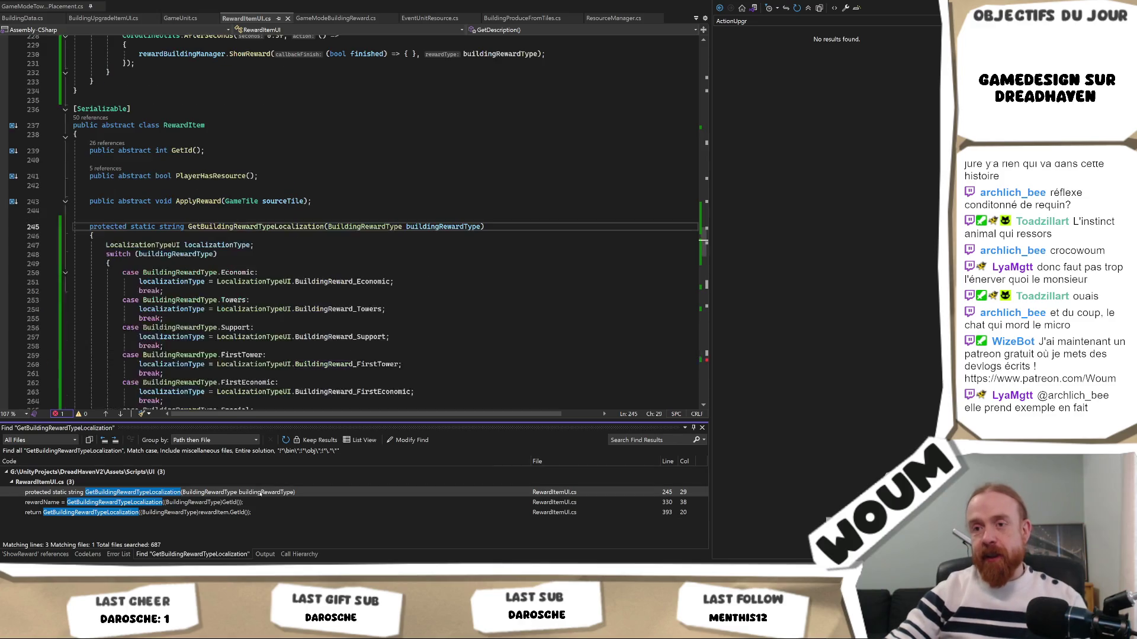
pyautogui.doubleClick(252, 502)
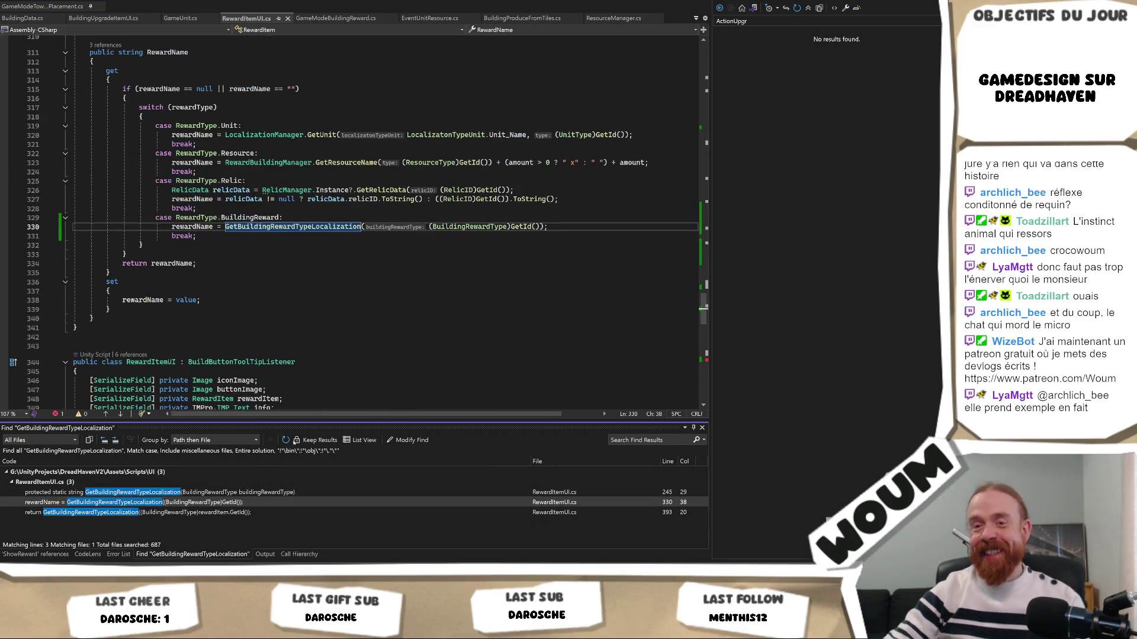
pyautogui.scroll(1, 353, 301)
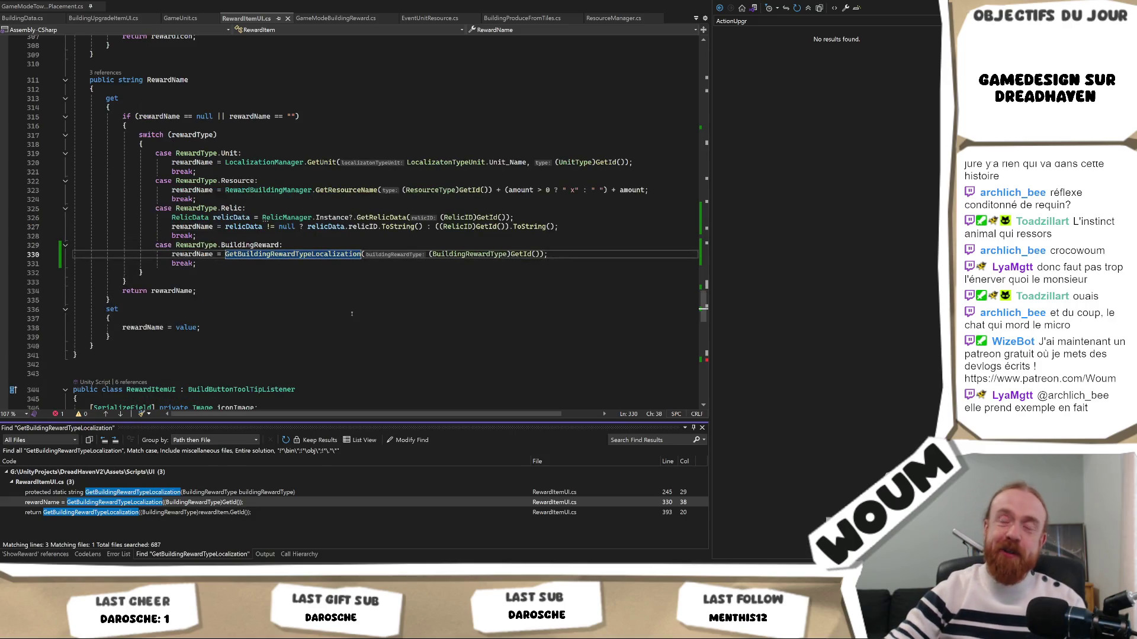
pyautogui.scroll(2, 351, 314)
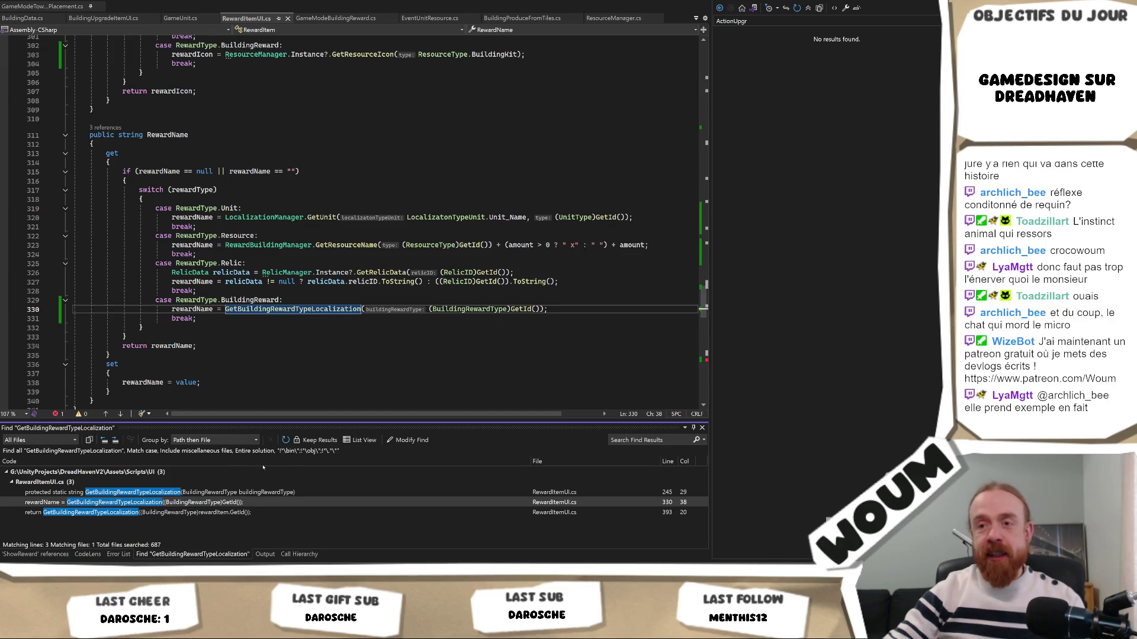
pyautogui.doubleClick(247, 491)
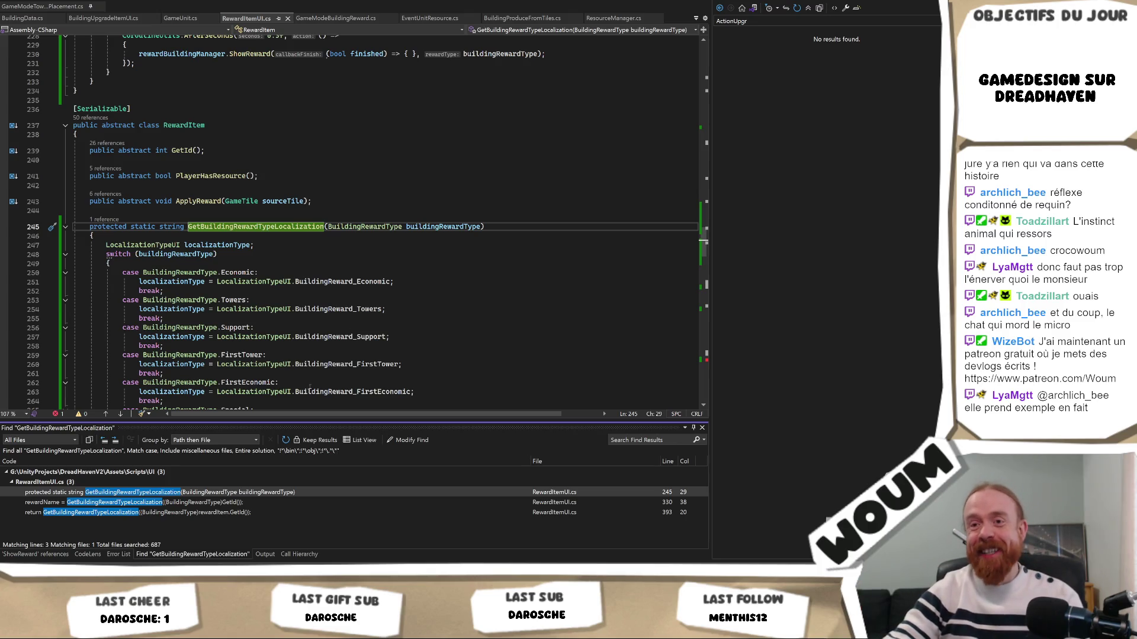
pyautogui.doubleClick(240, 503)
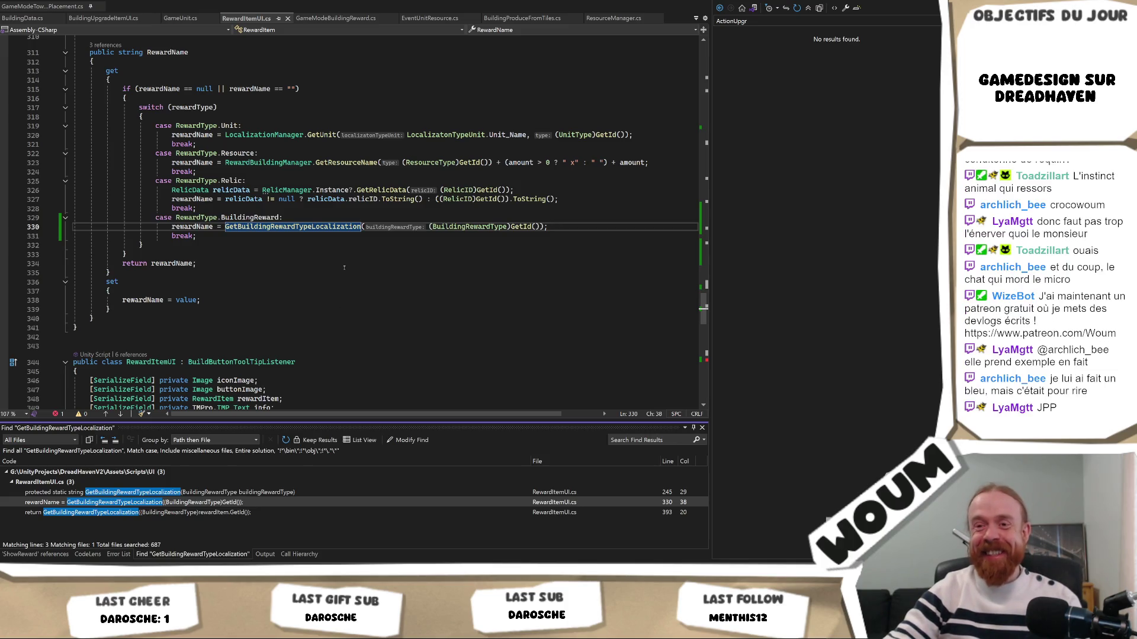
pyautogui.scroll(2, 344, 268)
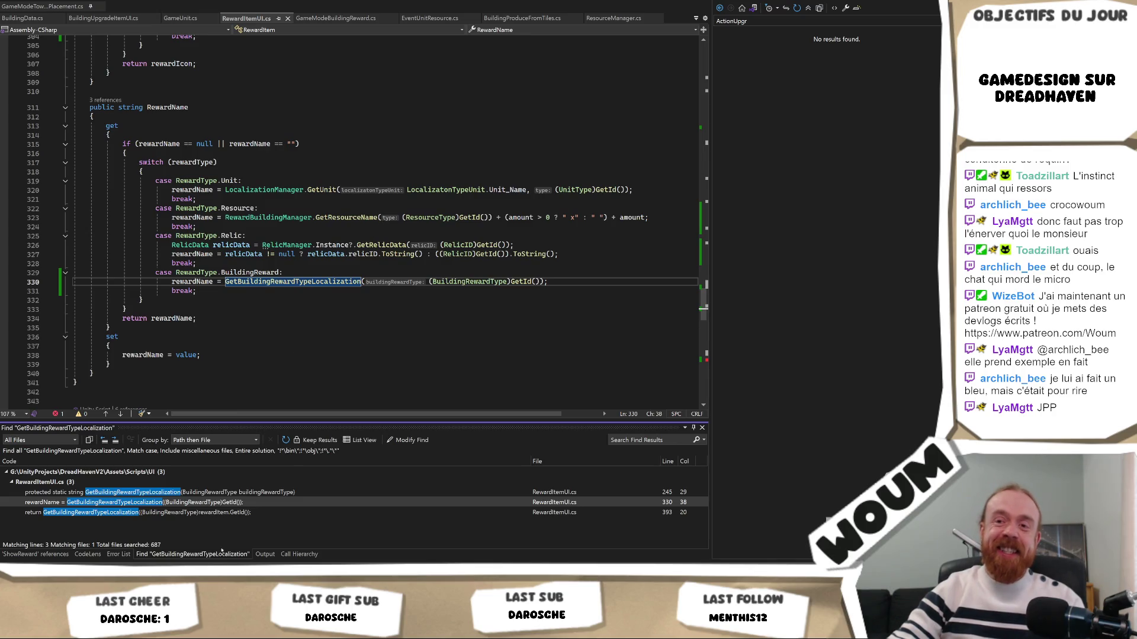
pyautogui.doubleClick(238, 514)
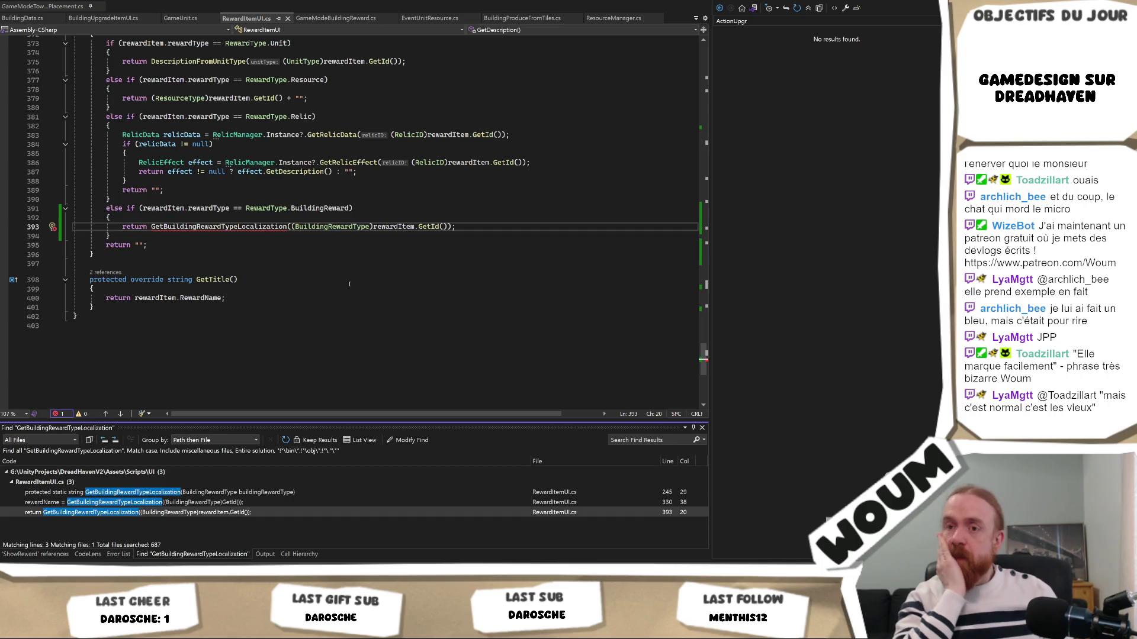
# Step: Revisit the GetBuildingRewardTypeLocalization calls at line 330 in RewardName and line 393 in GetDescription
pyautogui.scroll(4, 434, 255)
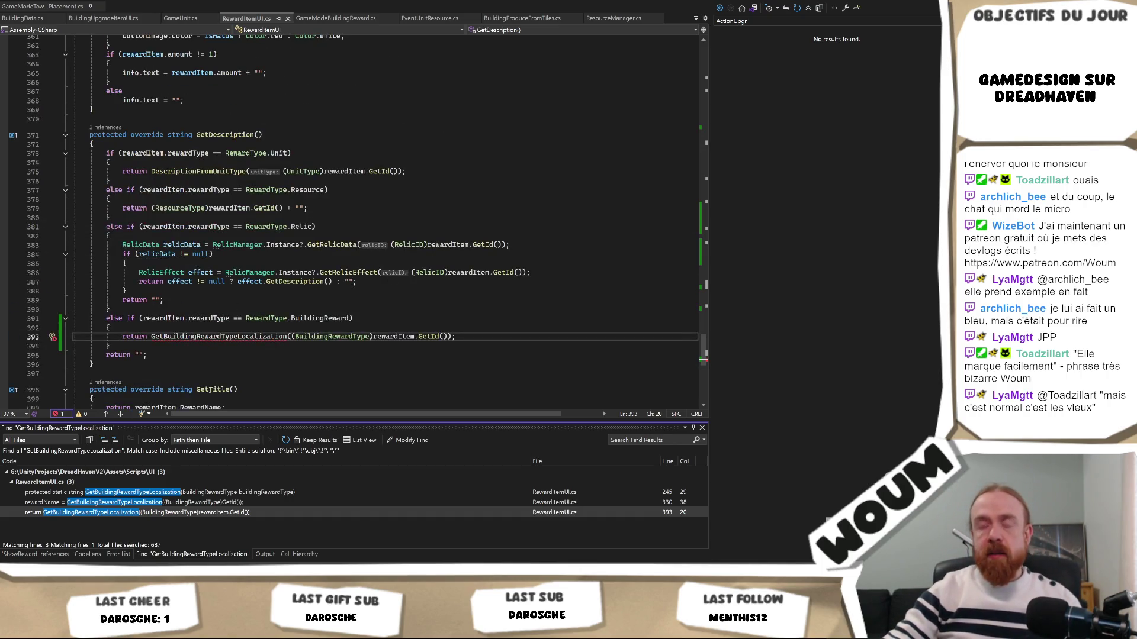
pyautogui.doubleClick(194, 502)
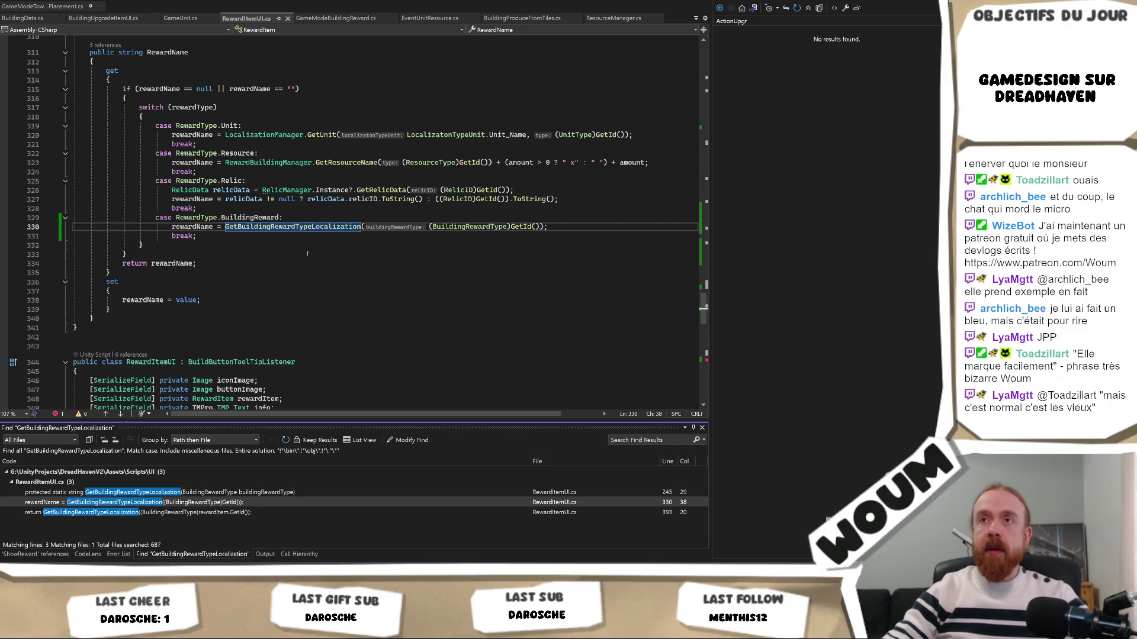
pyautogui.doubleClick(213, 513)
pyautogui.scroll(10, 245, 300)
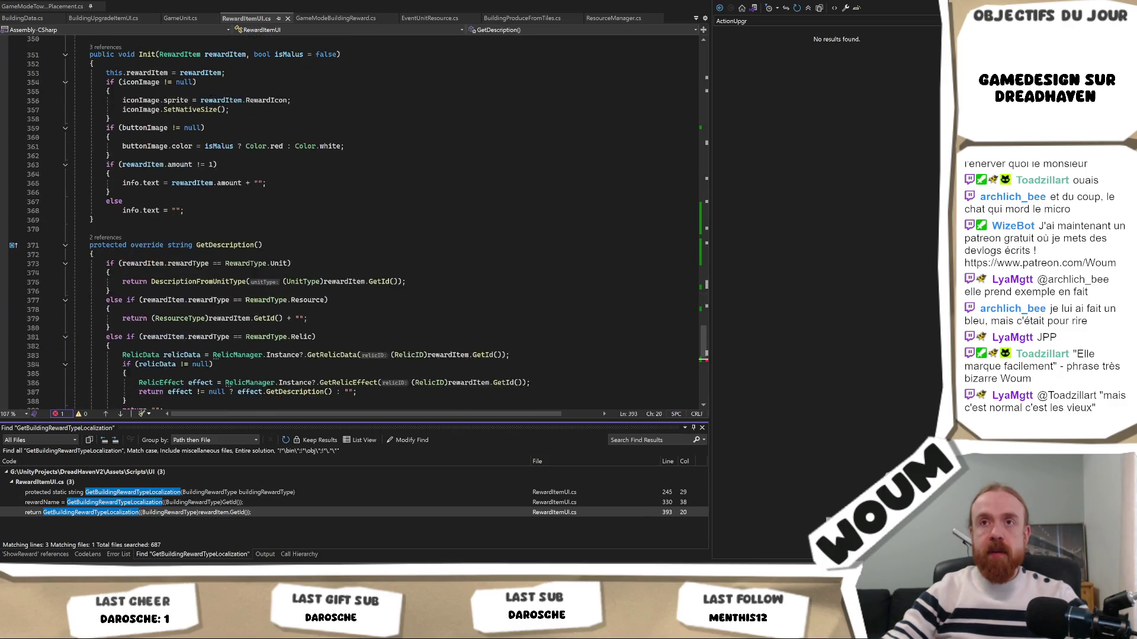
pyautogui.scroll(5, 245, 300)
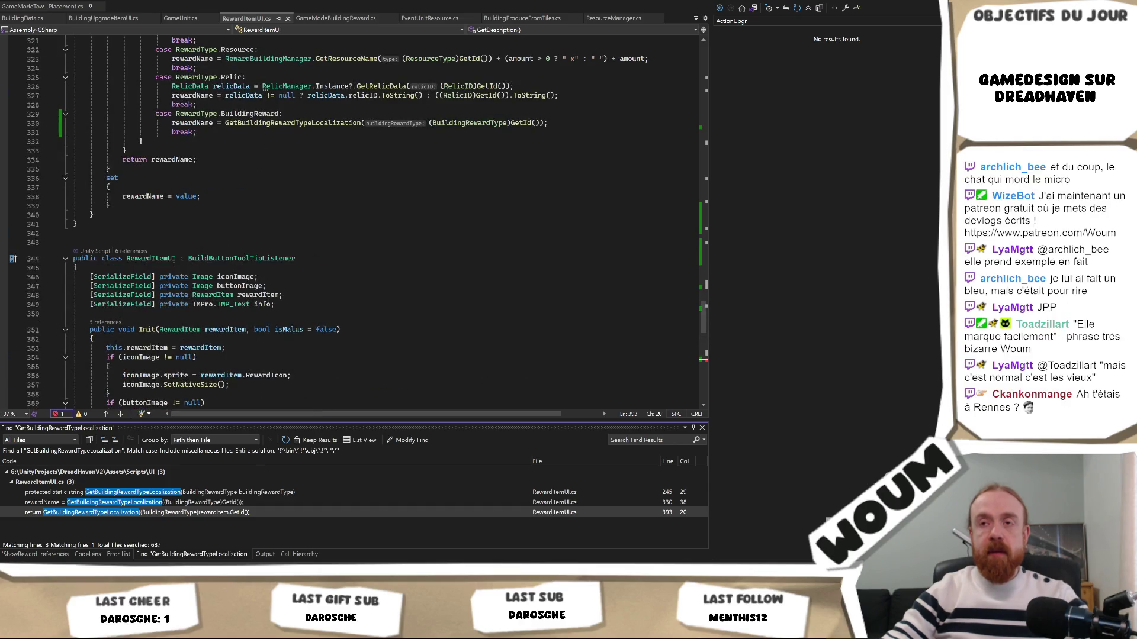
pyautogui.doubleClick(290, 503)
pyautogui.scroll(15, 307, 304)
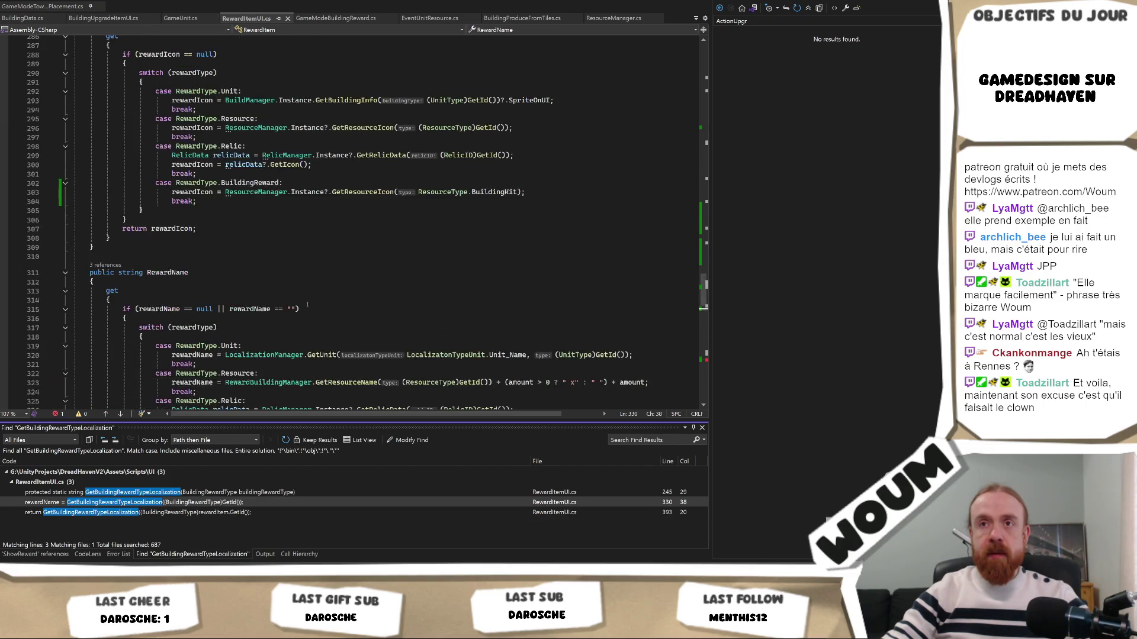
pyautogui.scroll(16, 306, 303)
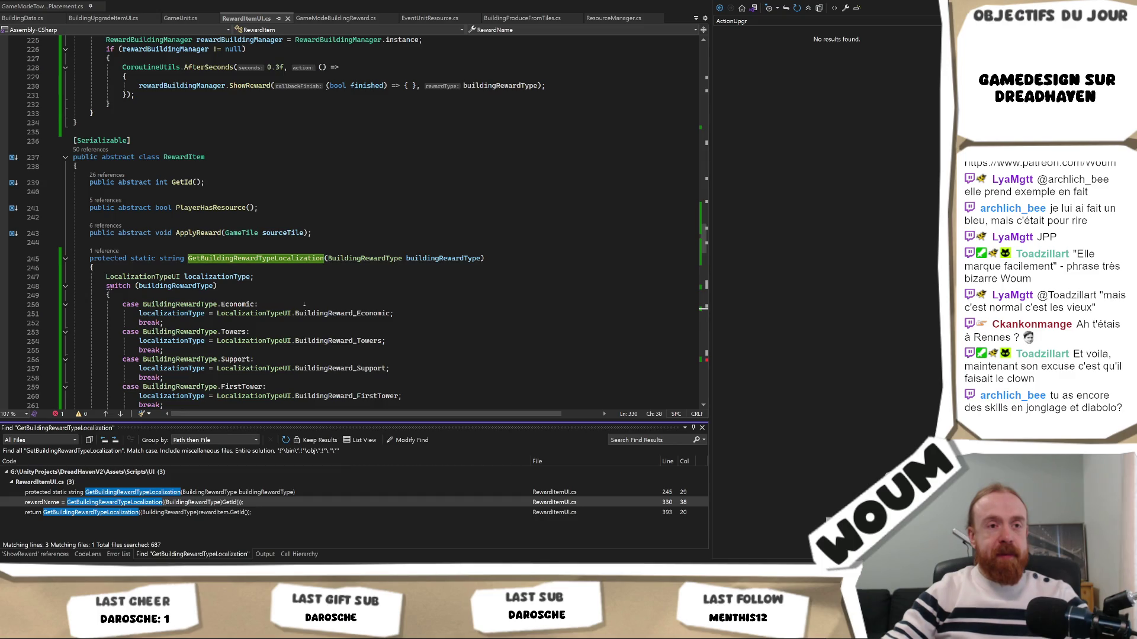
# Step: Return to the line 245 definition and select the BuildingReward_Economic localization key
pyautogui.moveTo(331, 342)
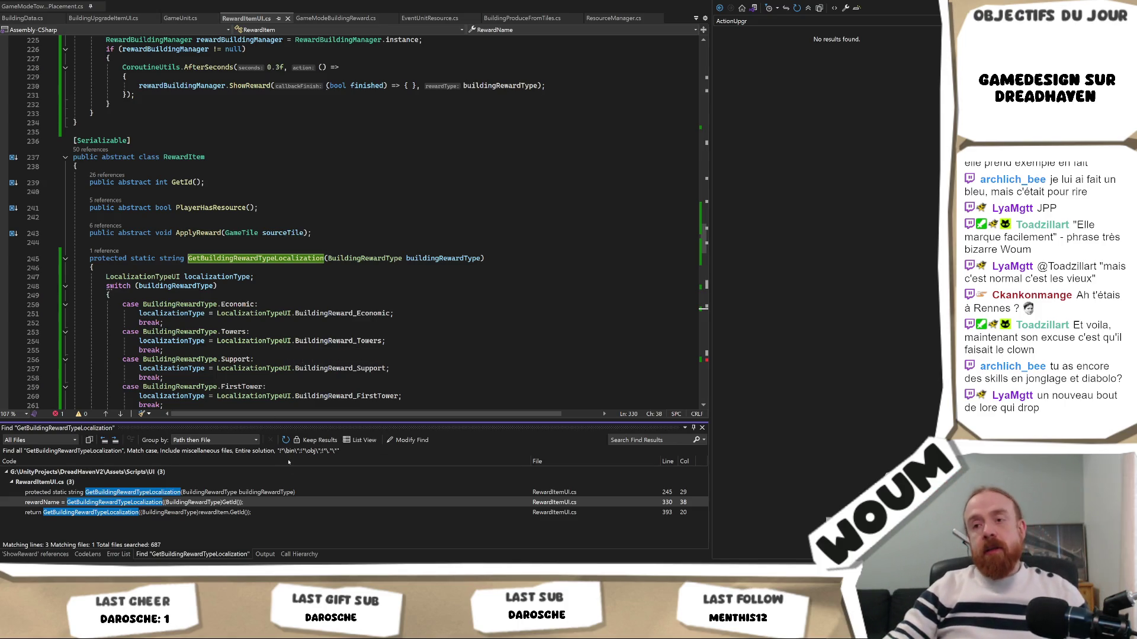
pyautogui.doubleClick(278, 495)
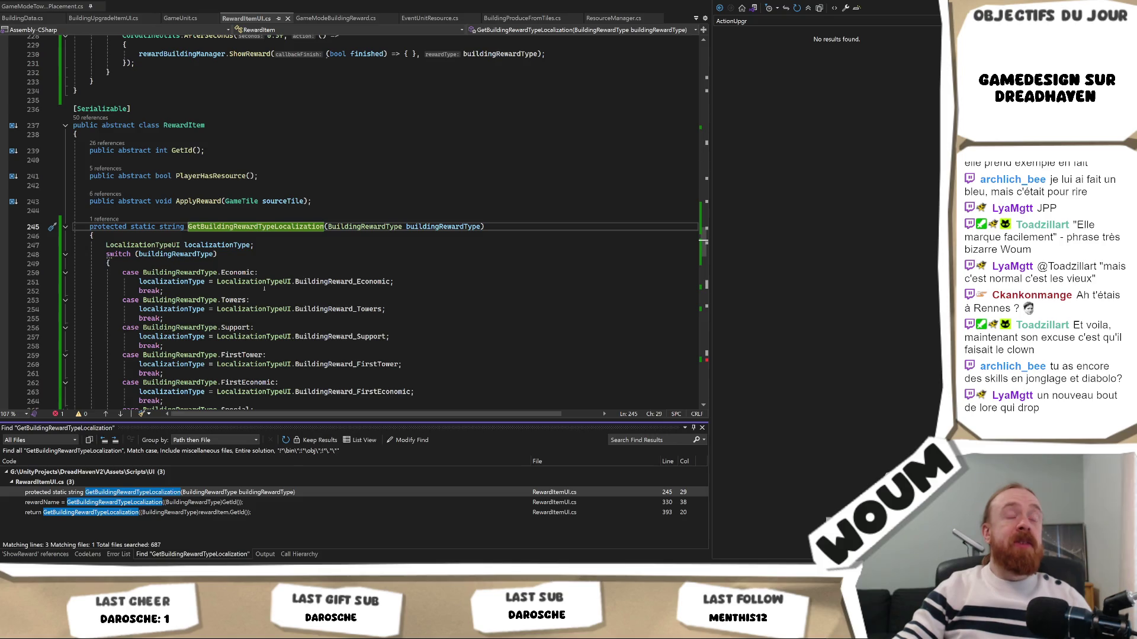
pyautogui.click(272, 291)
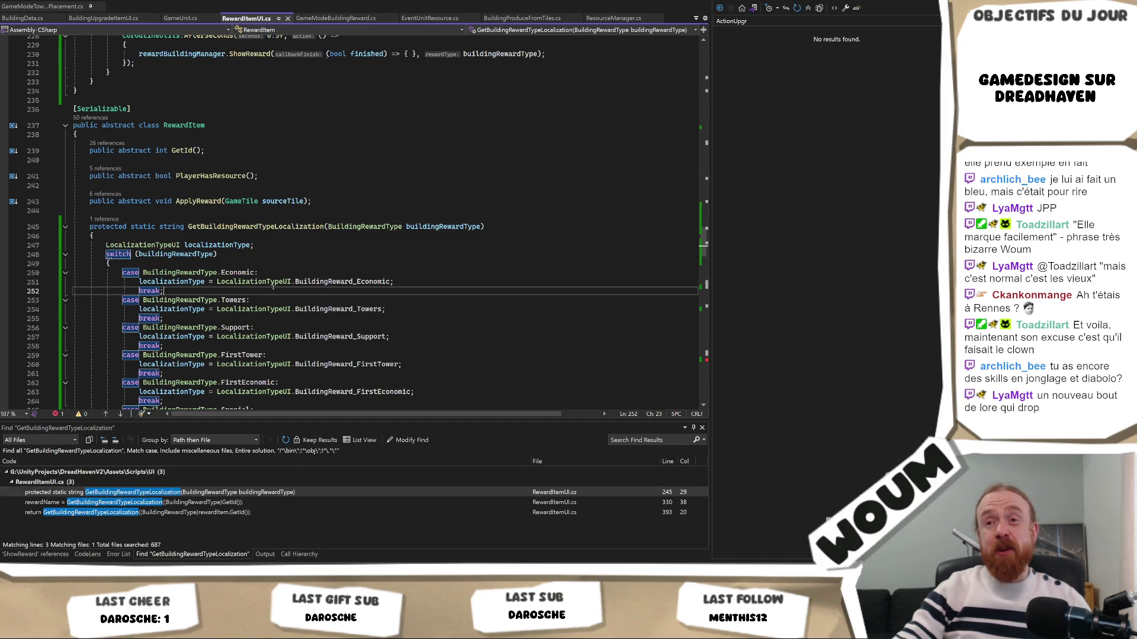
pyautogui.doubleClick(329, 282)
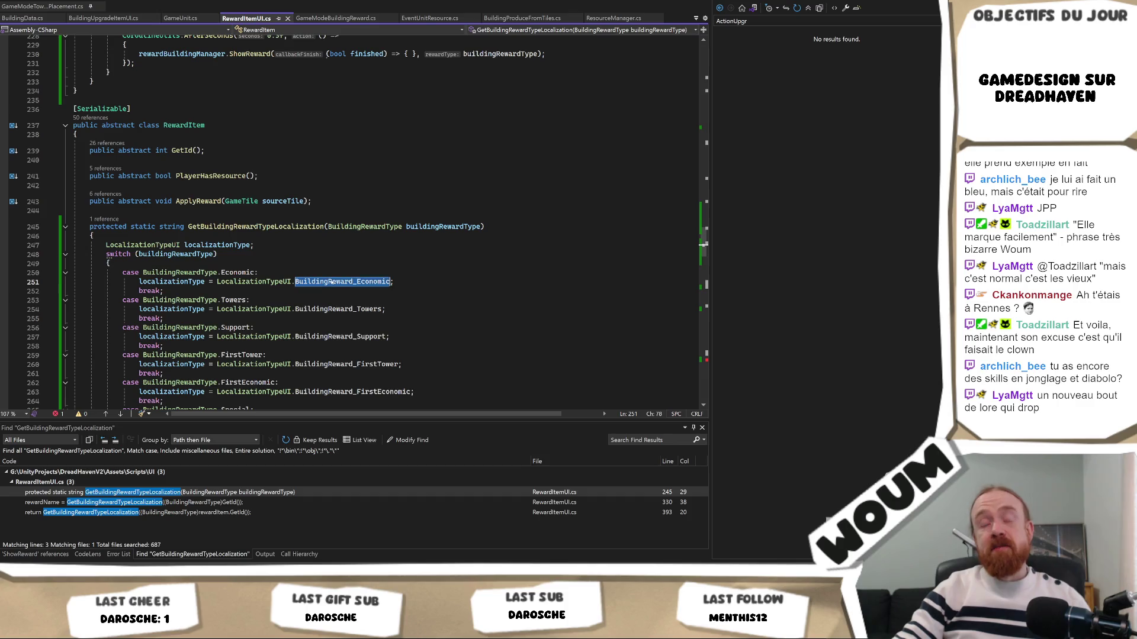
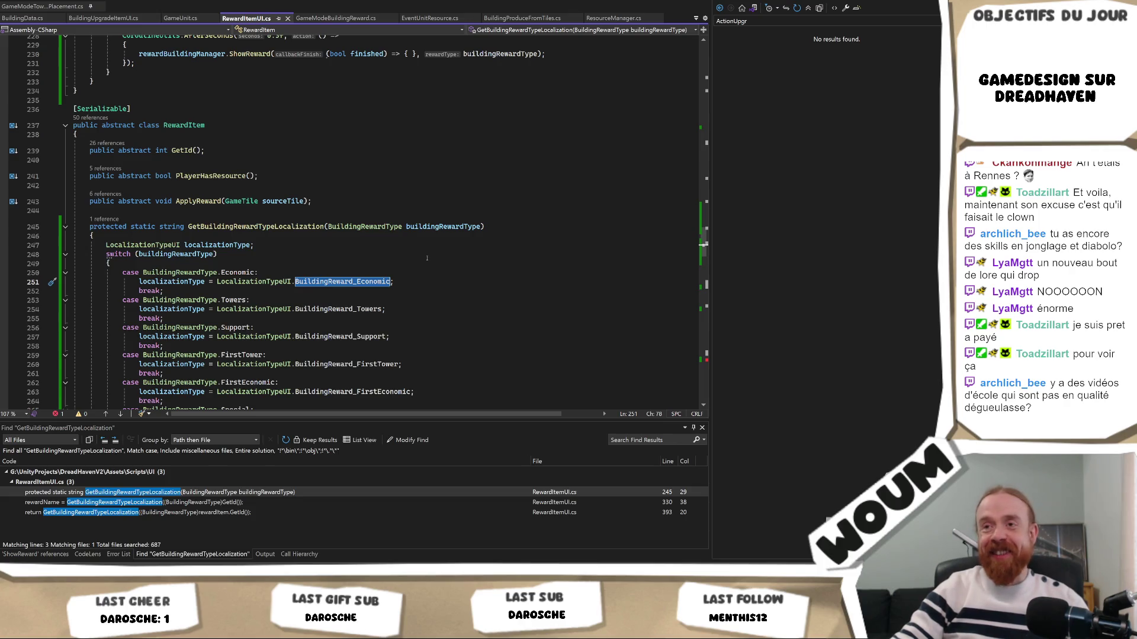
# Step: Go to the failing GetBuildingRewardTypeLocalization call on line 393 and review its suggested fixes
pyautogui.scroll(-1, 421, 245)
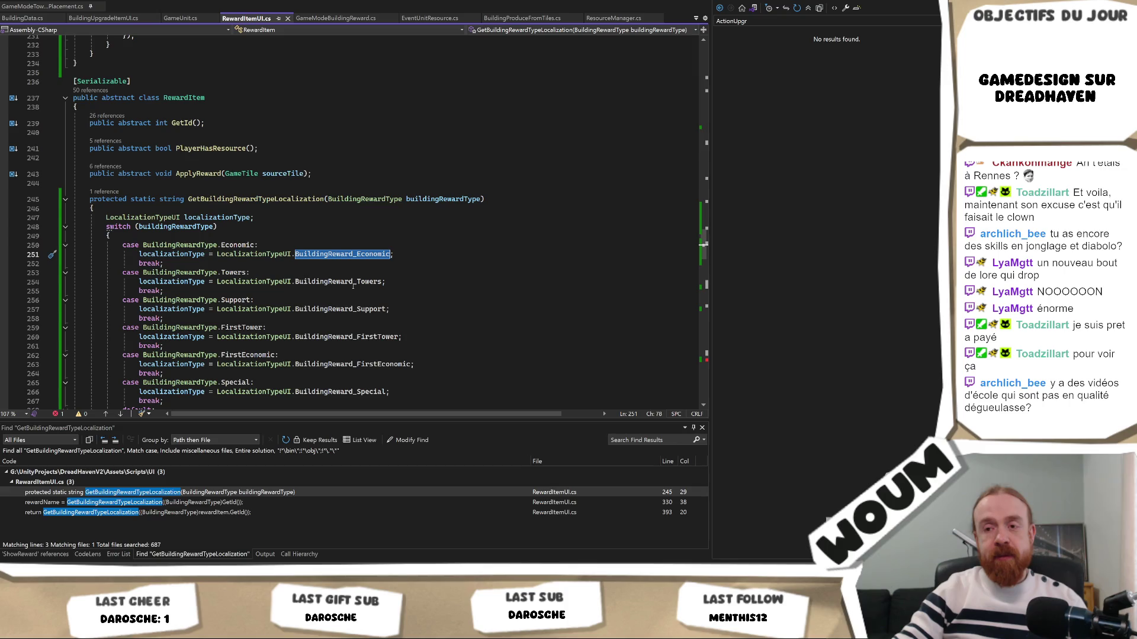
pyautogui.hotkey('alt', 'Tab')
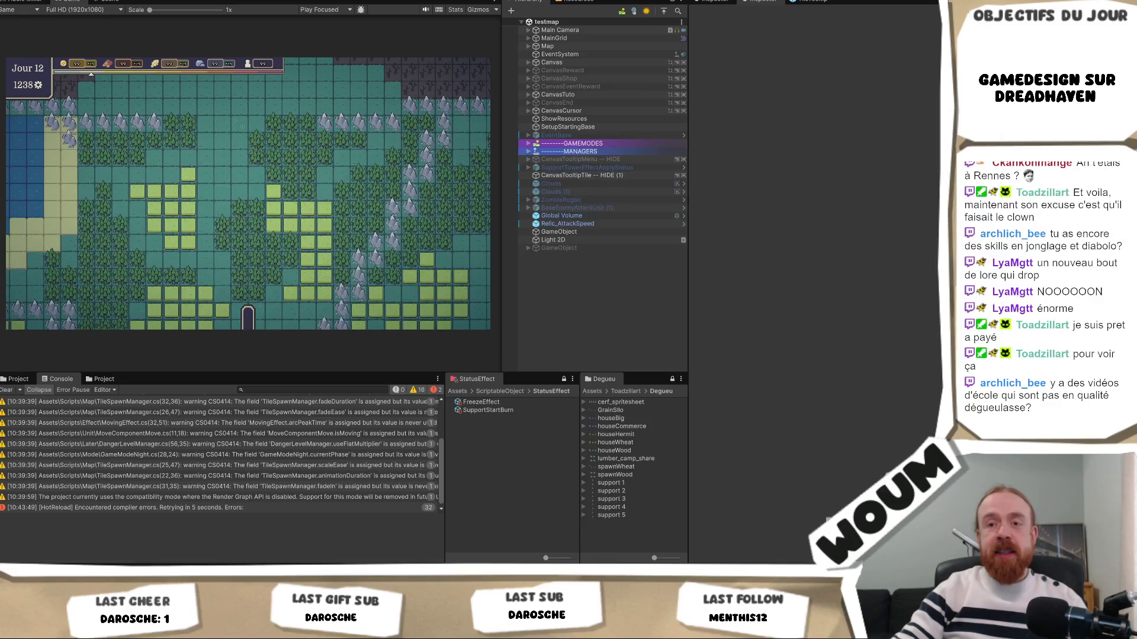
pyautogui.hotkey('alt', 'Tab')
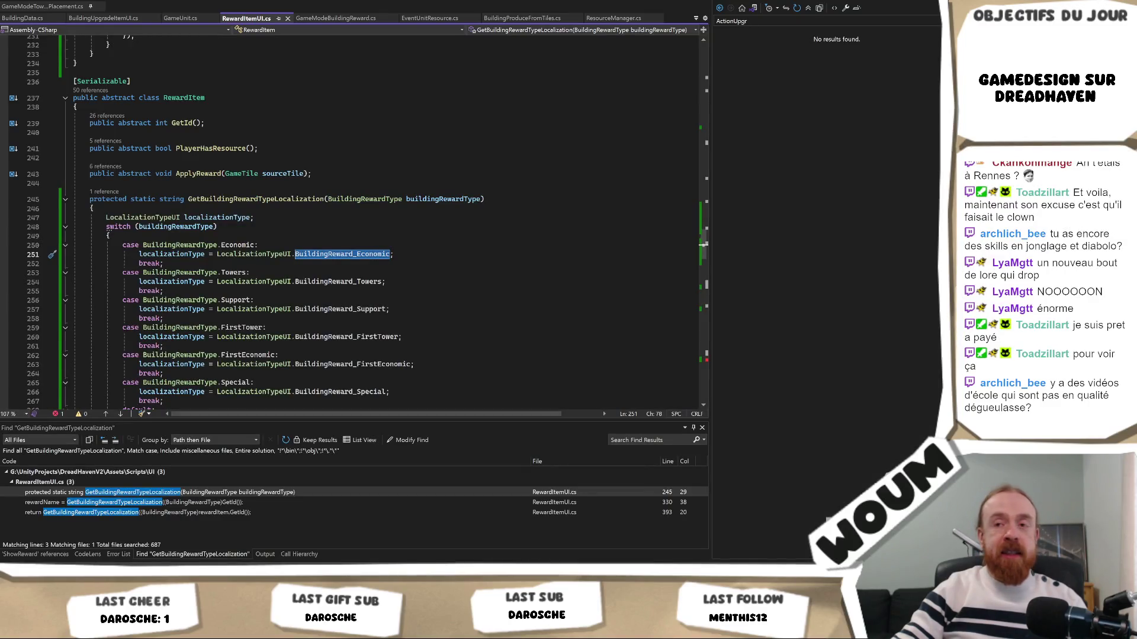
pyautogui.doubleClick(207, 503)
pyautogui.doubleClick(208, 513)
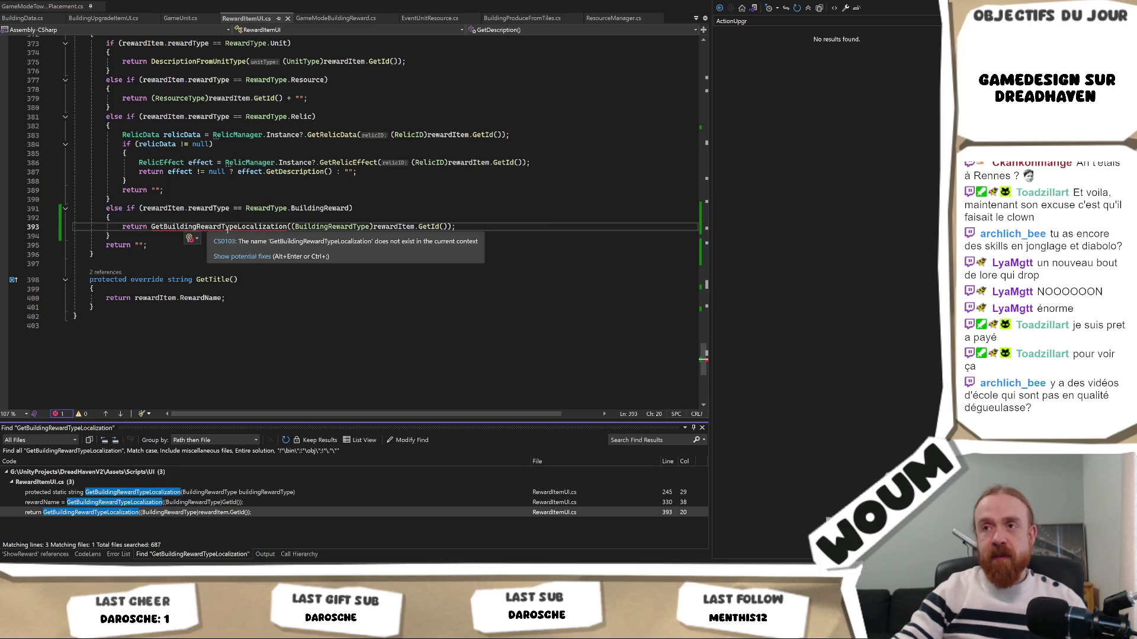
pyautogui.hotkey('ctrl', '.')
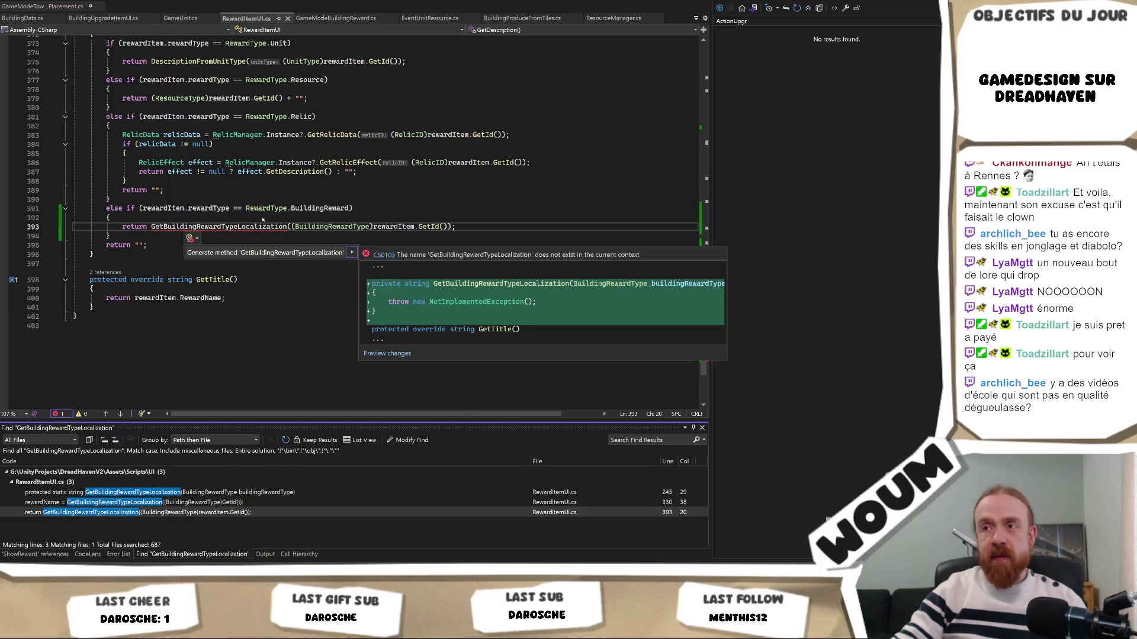
pyautogui.click(287, 227)
# Step: Inspect the GetBuildingRewardTypeLocalization definition and the RewardItem class declaration
pyautogui.scroll(9, 345, 267)
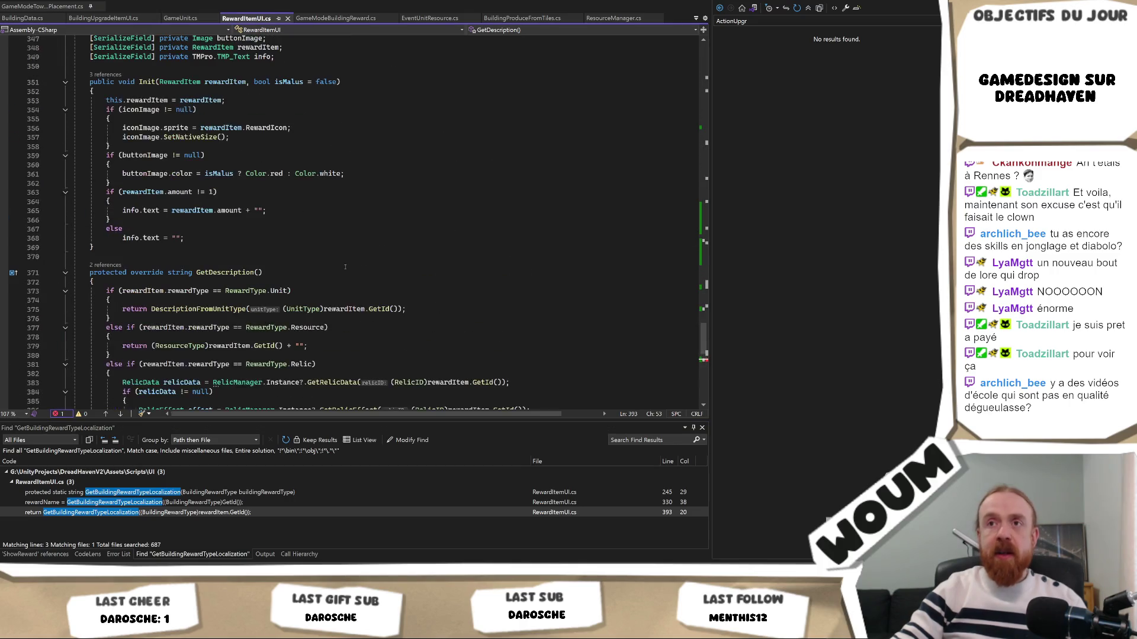
pyautogui.scroll(5, 345, 267)
pyautogui.scroll(-9, 345, 263)
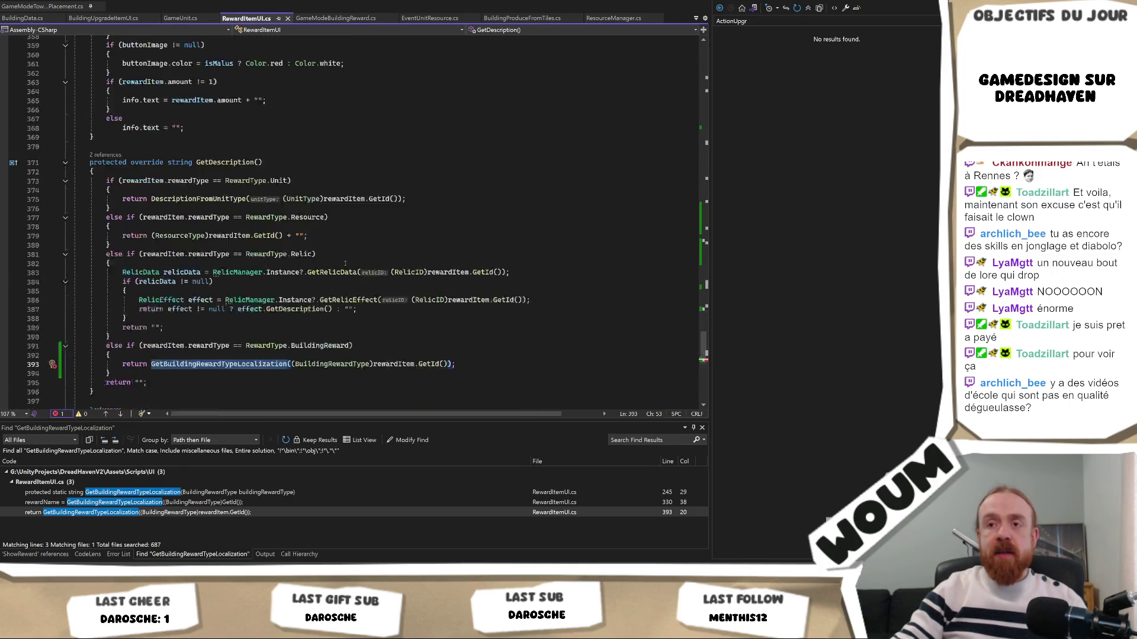
pyautogui.scroll(-1, 345, 263)
pyautogui.scroll(20, 345, 262)
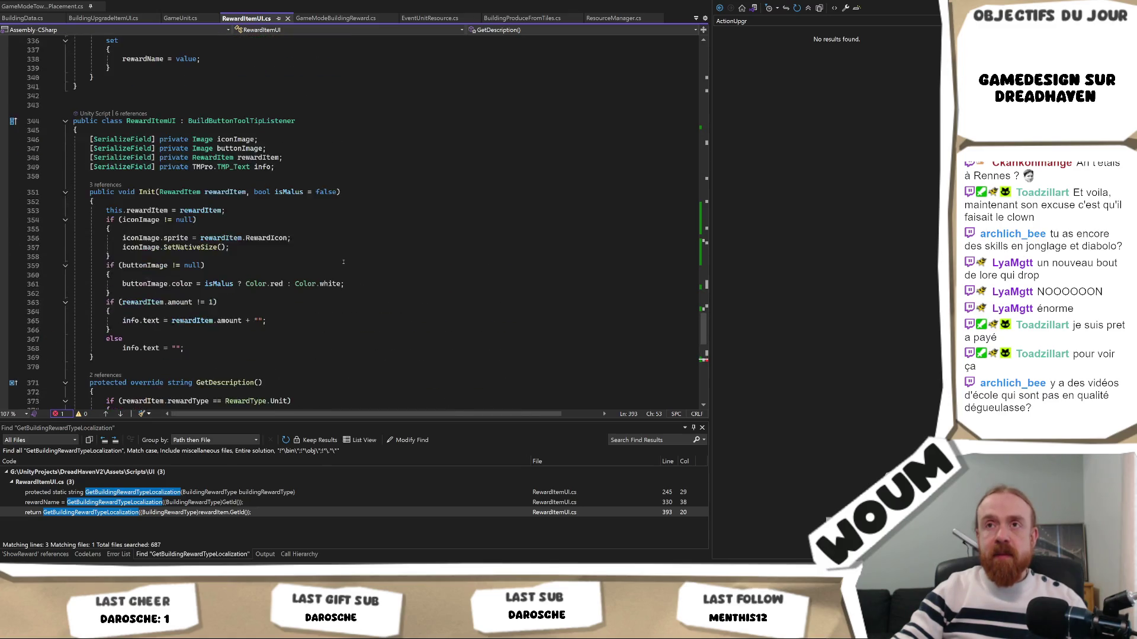
pyautogui.click(289, 307)
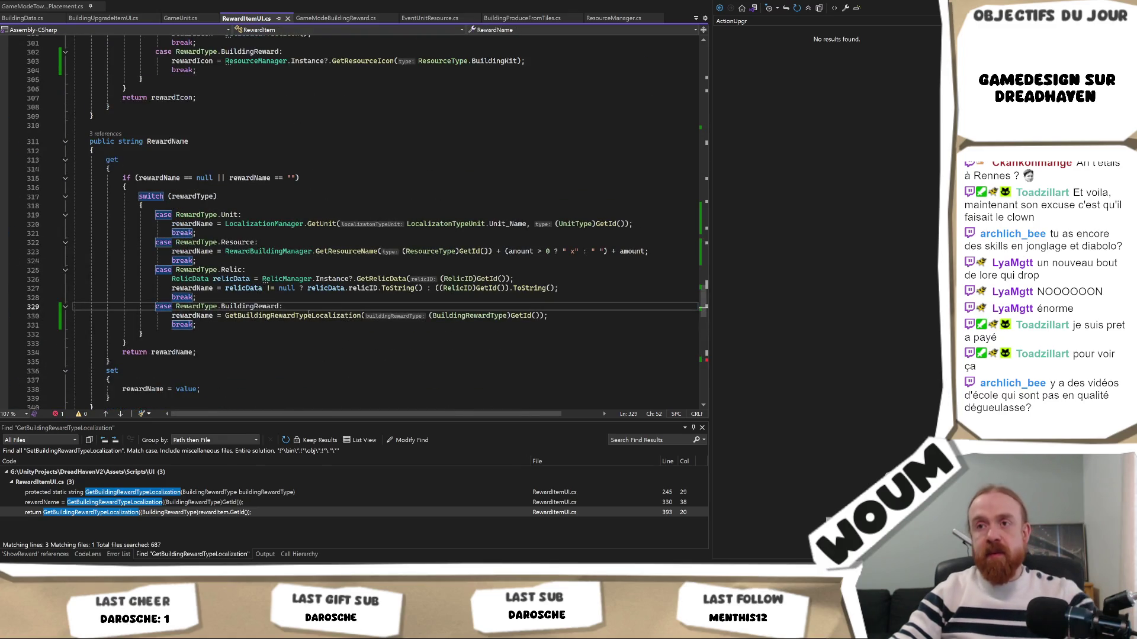
pyautogui.keyDown('ctrl'); pyautogui.click(290, 316); pyautogui.keyUp('ctrl')
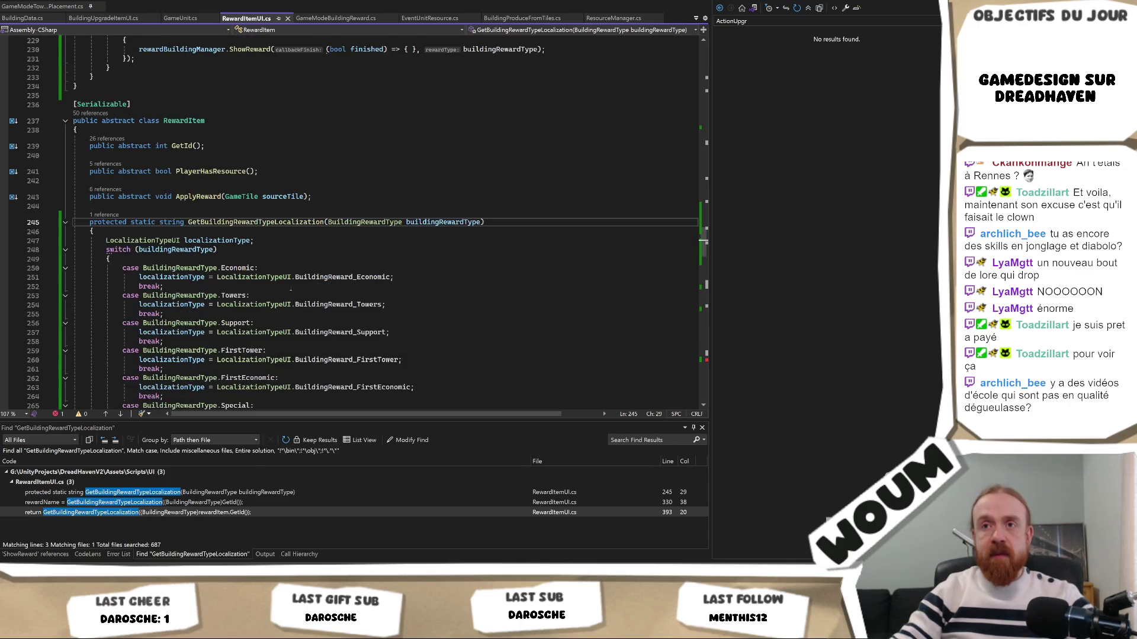
pyautogui.click(188, 121)
# Step: Change the method's access modifier on line 245 from 'protected' to 'public'
pyautogui.doubleClick(108, 222)
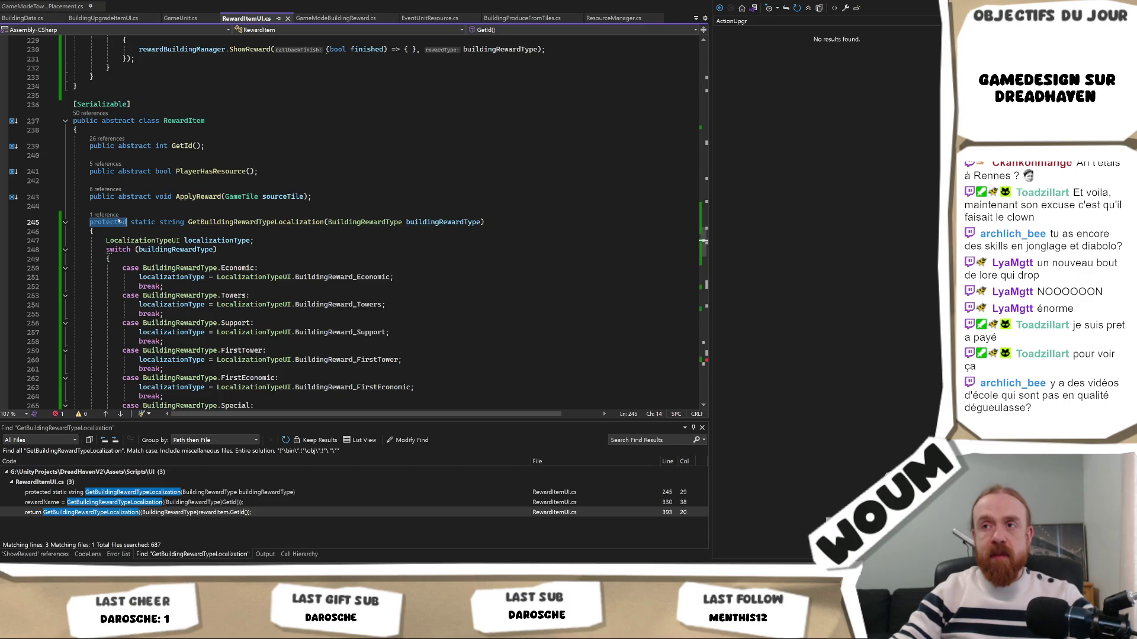
pyautogui.write('public')
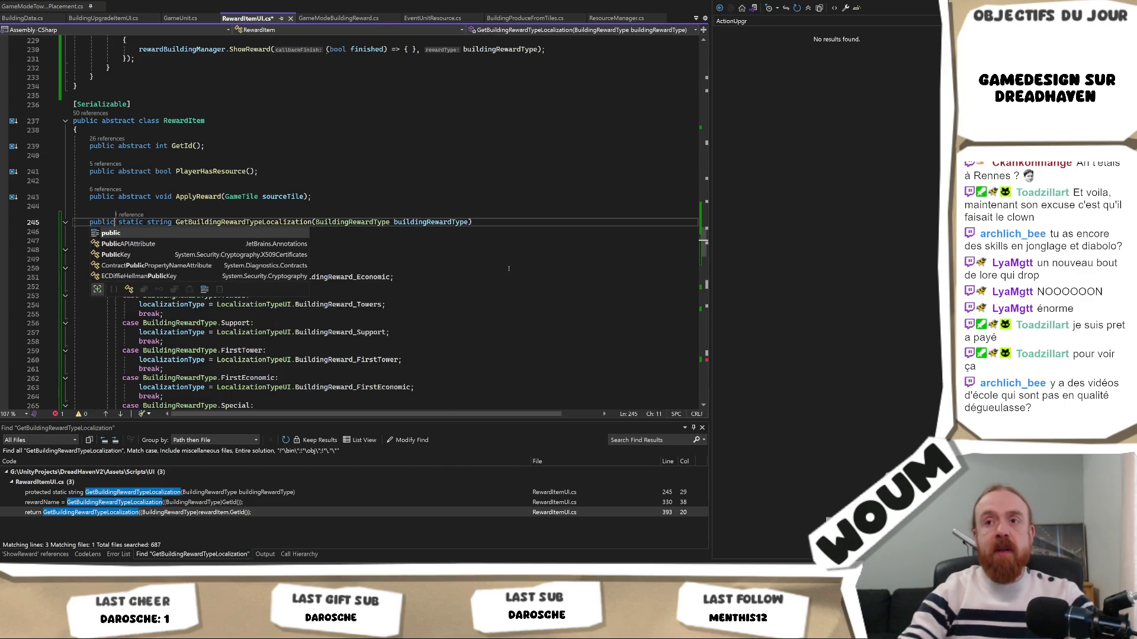
pyautogui.press('Escape')
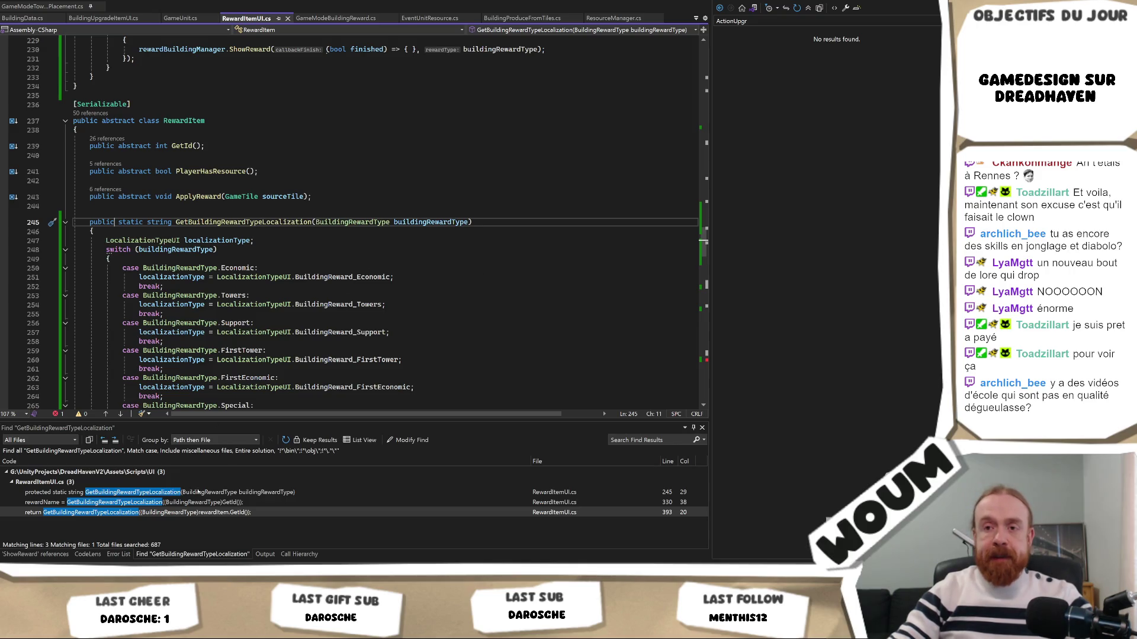
# Step: Prefix the line 393 call with 'RewardItem.' and check compilation in Unity
pyautogui.doubleClick(177, 512)
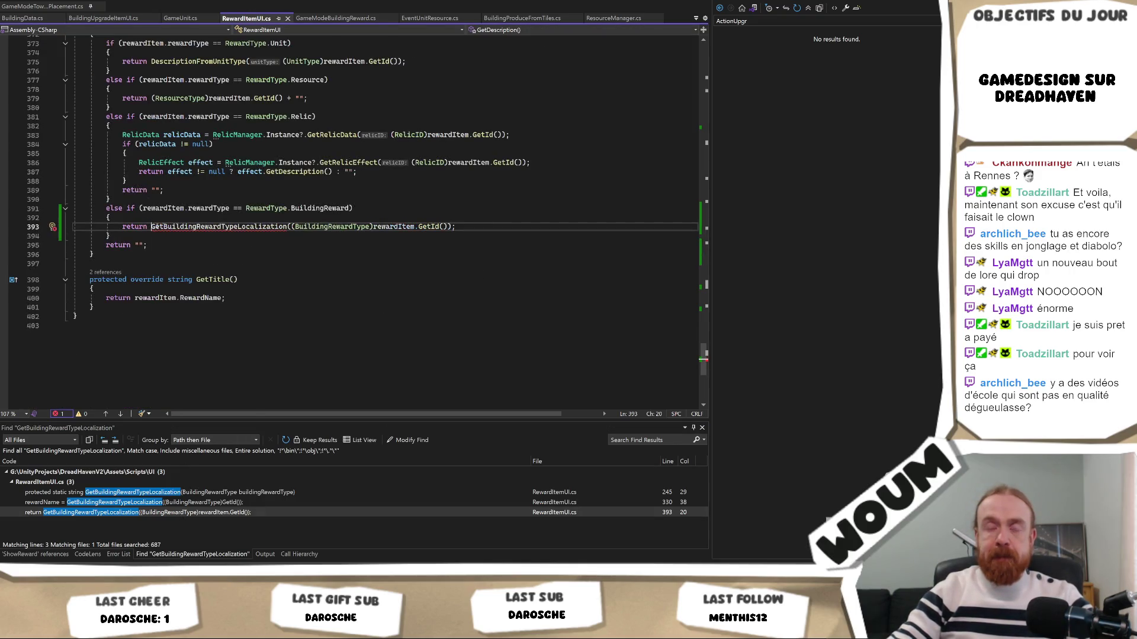
pyautogui.write('RewardItem.')
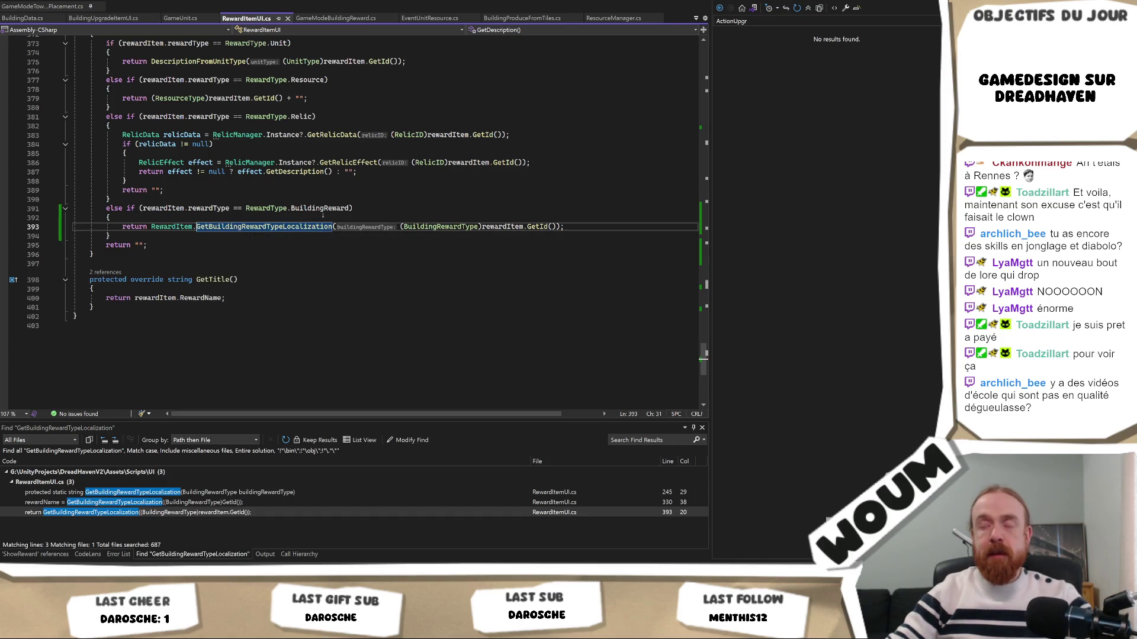
pyautogui.hotkey('alt', 'Tab')
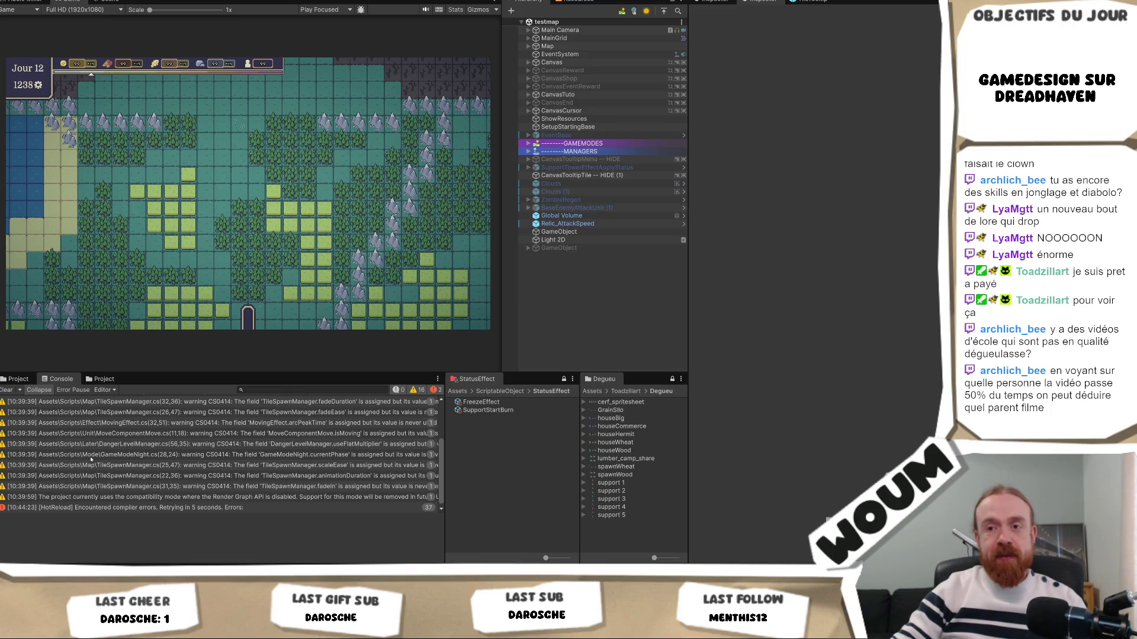
# Step: Clear the Console and open the remaining CS0103 error at RewardItemUI.cs line 393
pyautogui.click(12, 390)
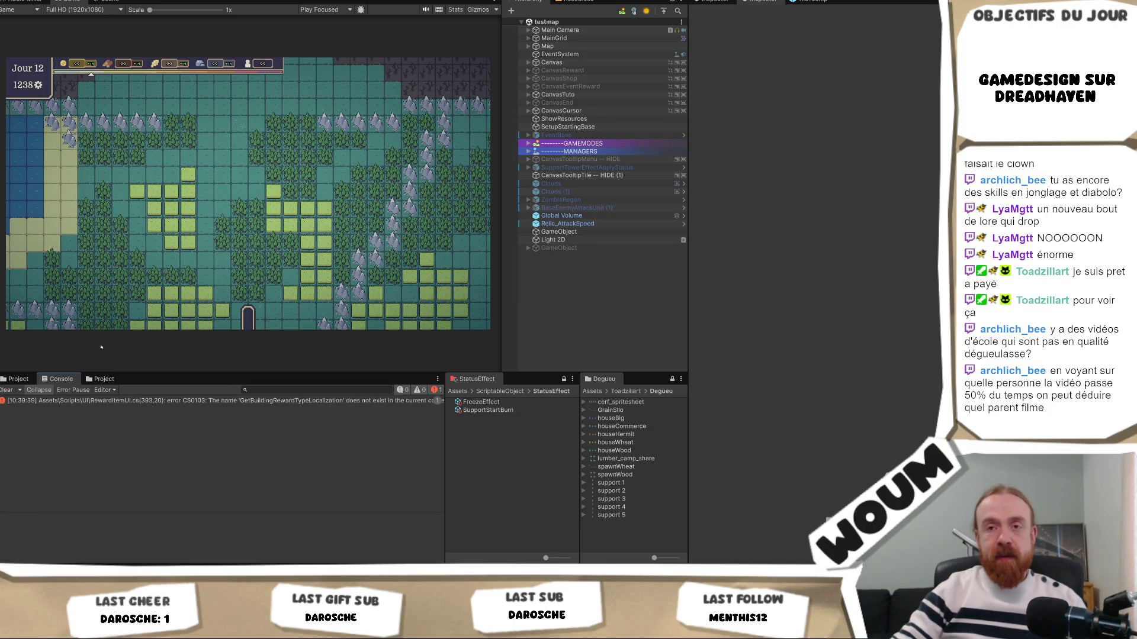
pyautogui.click(217, 402)
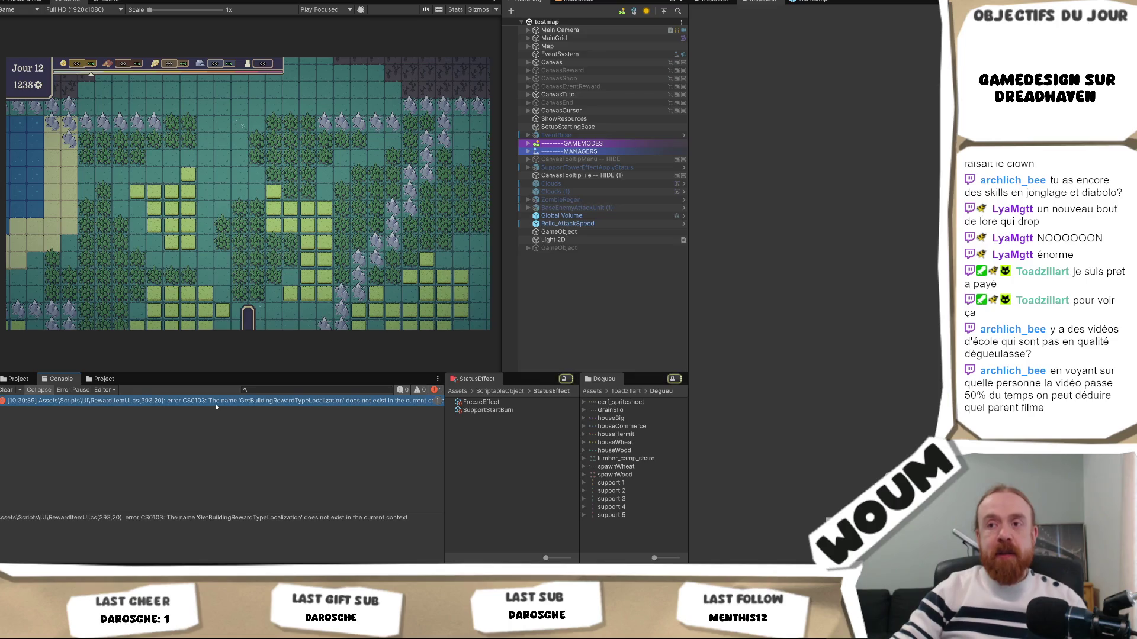
pyautogui.doubleClick(217, 402)
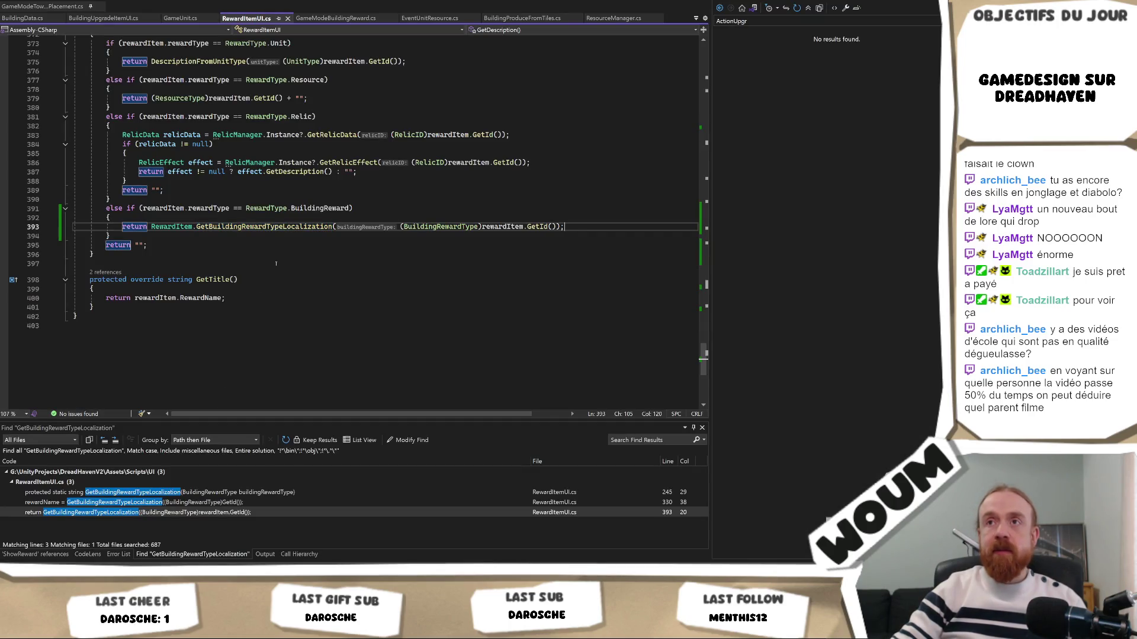
pyautogui.hotkey('alt', 'Tab')
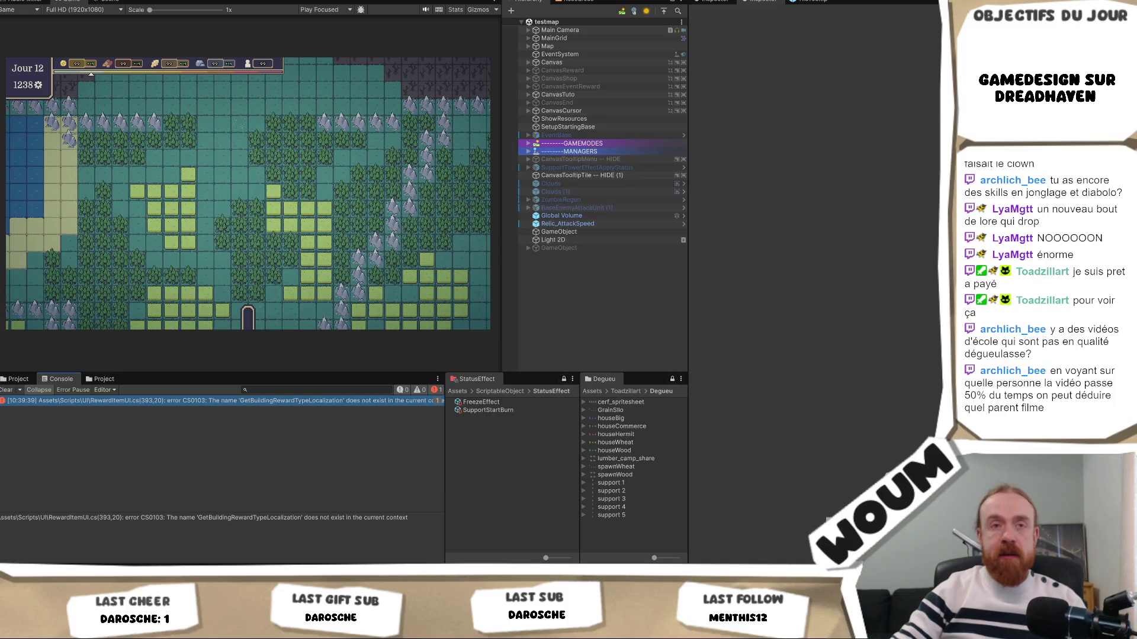